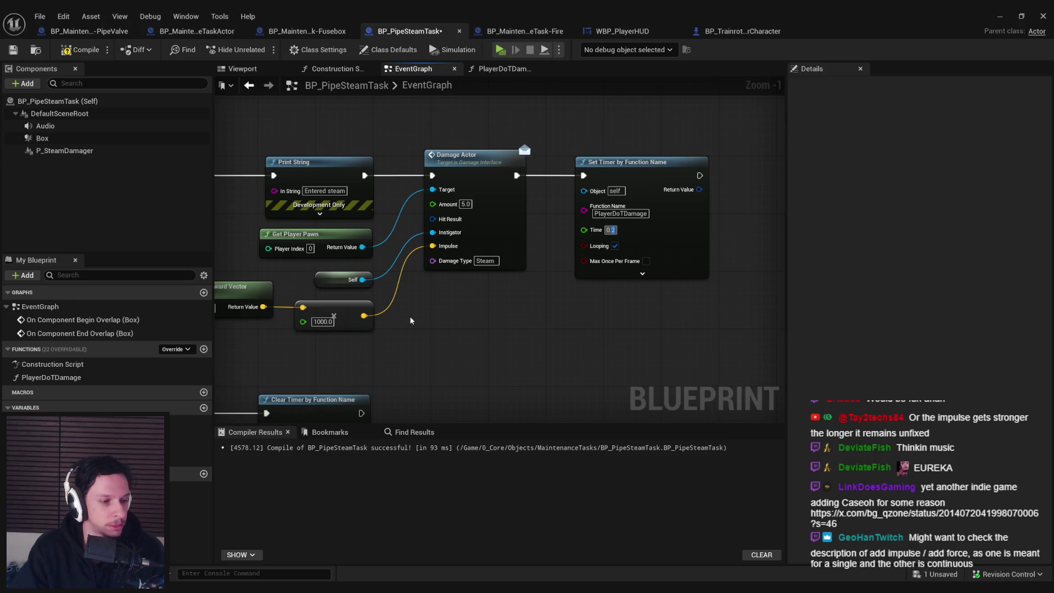
Commit the damage timer's Time value and save BP_PipeSteamTask.
{"action": "left_click", "coordinate": [476, 311]}
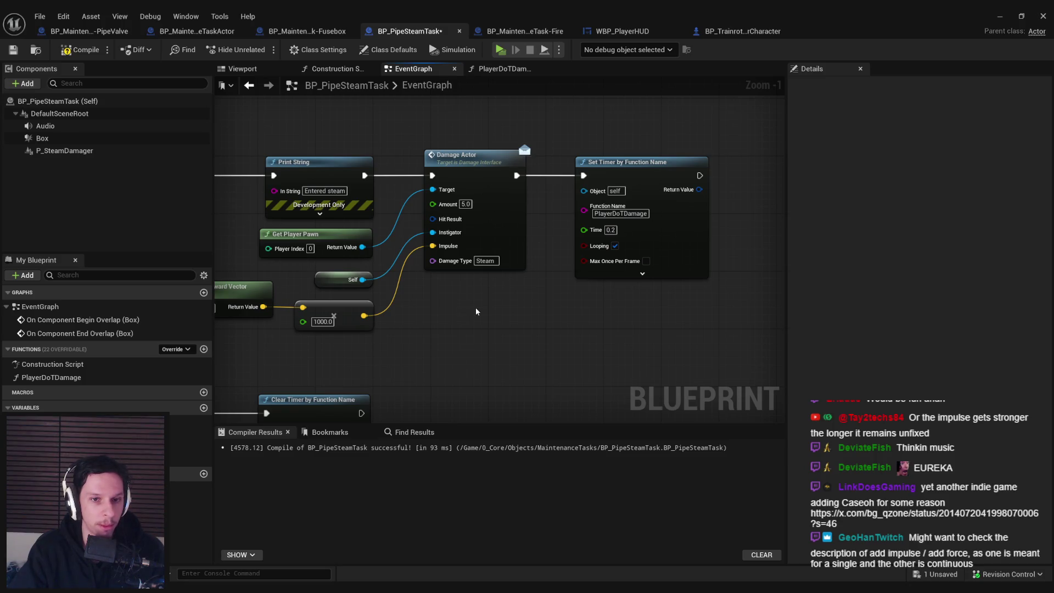
{"action": "scroll", "coordinate": [475, 312], "scroll_direction": "down", "scroll_amount": 3}
{"action": "scroll", "coordinate": [629, 349], "scroll_direction": "up", "scroll_amount": 1}
{"action": "mouse_move", "coordinate": [560, 343]}
{"action": "left_mouse_down"}
{"action": "mouse_move", "coordinate": [461, 332]}
{"action": "mouse_move", "coordinate": [372, 365]}
{"action": "mouse_move", "coordinate": [385, 295]}
{"action": "left_mouse_up"}
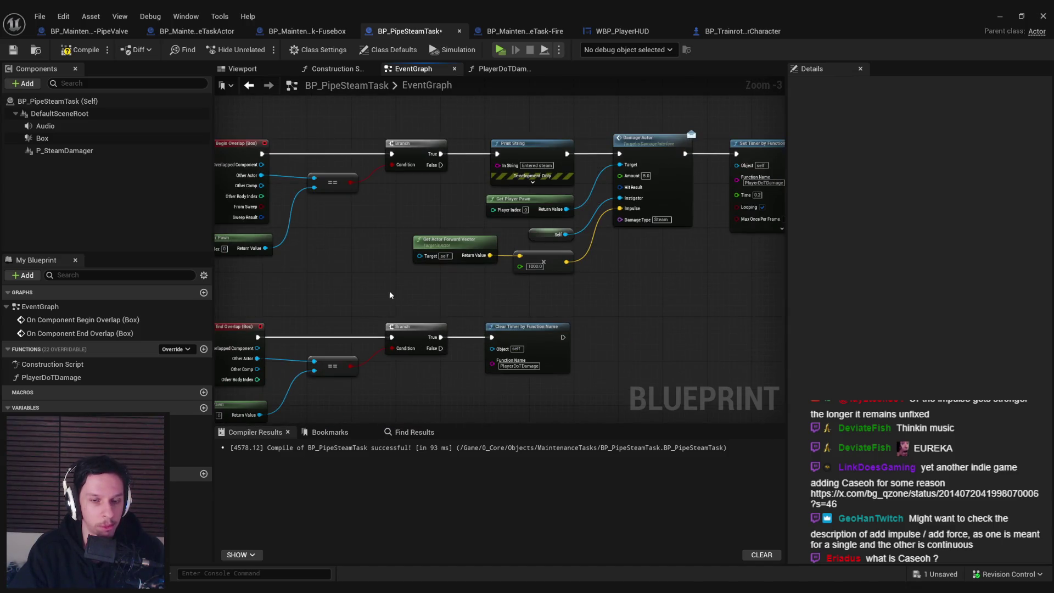
{"action": "mouse_move", "coordinate": [384, 294]}
{"action": "left_mouse_down"}
{"action": "mouse_move", "coordinate": [357, 297]}
{"action": "mouse_move", "coordinate": [552, 305]}
{"action": "left_mouse_up"}
{"action": "key", "text": "ctrl+s"}
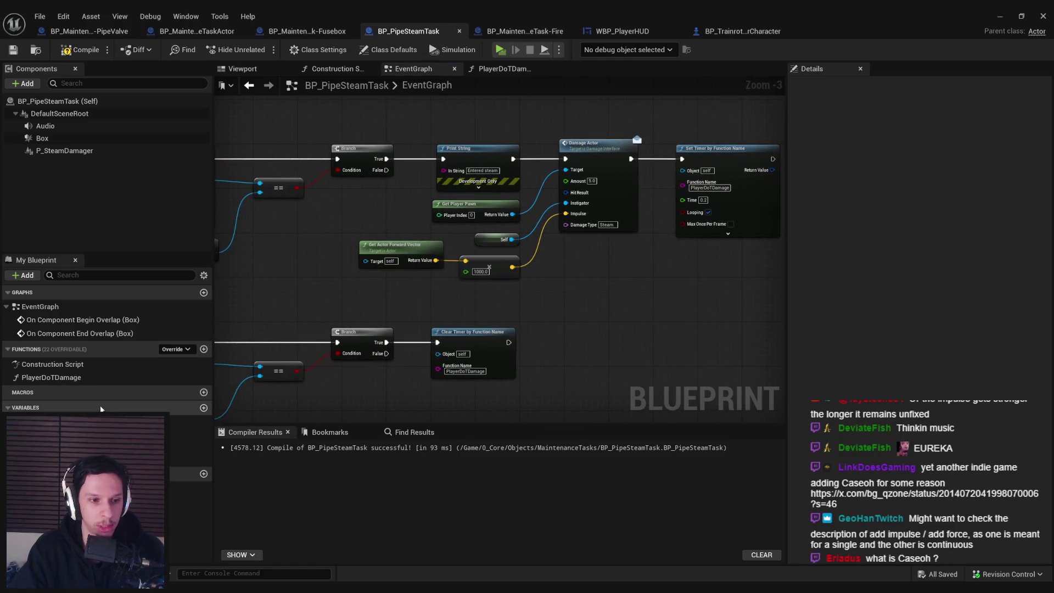
In PlayerDoTDamage, move the forward vector and multiply nodes up, then compile and save.
{"action": "double_click", "coordinate": [52, 377]}
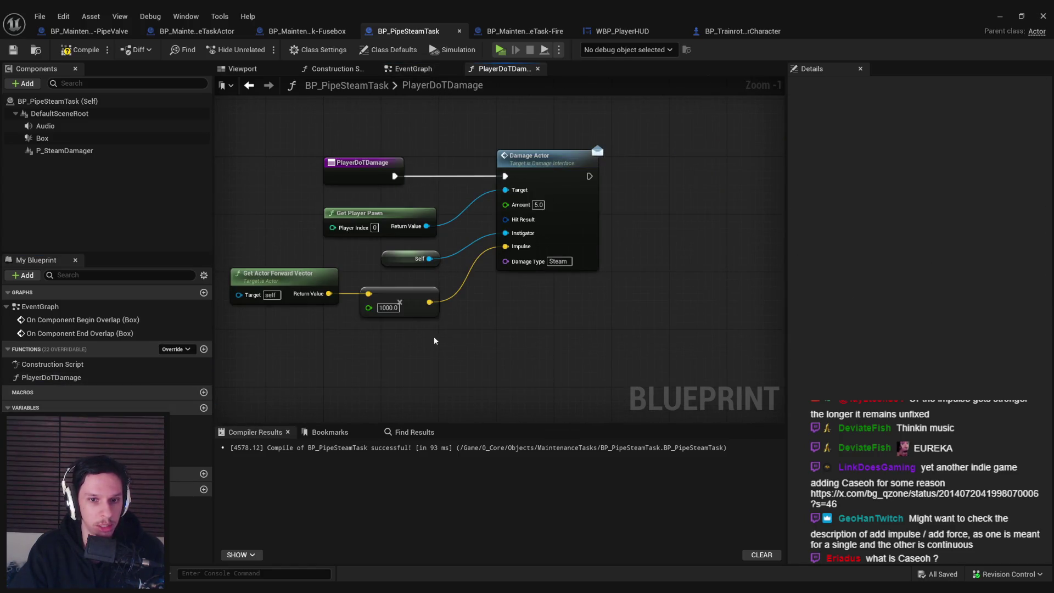
{"action": "left_click_drag", "start_coordinate": [434, 336], "coordinate": [308, 289]}
{"action": "left_click", "coordinate": [411, 370]}
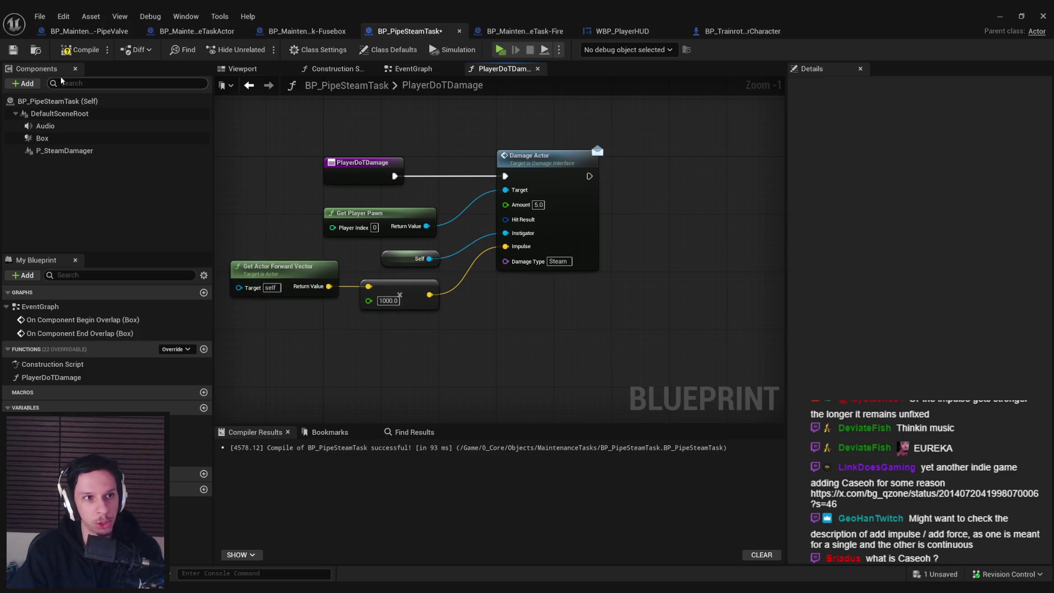
{"action": "left_click", "coordinate": [81, 49]}
{"action": "left_click", "coordinate": [13, 49]}
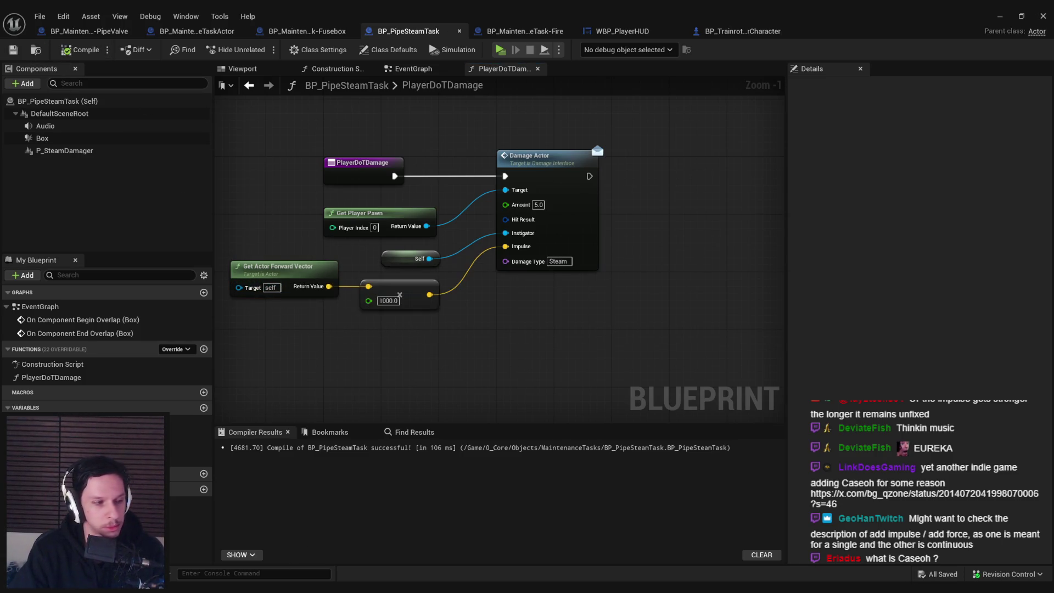
{"action": "mouse_move", "coordinate": [341, 391]}
{"action": "left_mouse_down"}
{"action": "mouse_move", "coordinate": [377, 365]}
{"action": "mouse_move", "coordinate": [380, 341]}
{"action": "mouse_move", "coordinate": [356, 349]}
{"action": "left_mouse_up"}
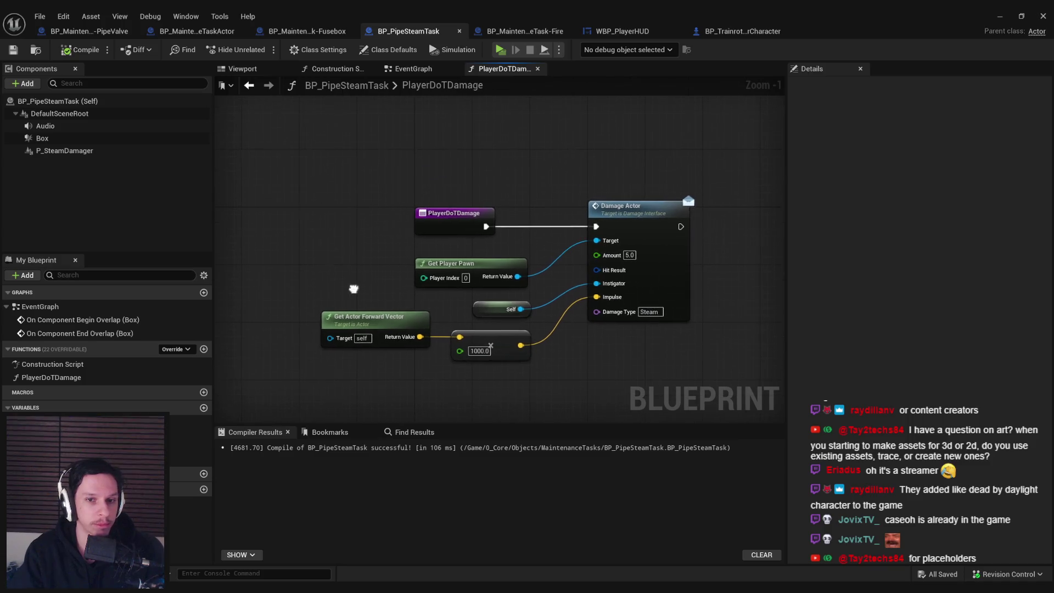
Compile and save BP_PipeSteamTask while viewing the PlayerDoTDamage graph.
{"action": "scroll", "coordinate": [356, 288], "scroll_direction": "down", "scroll_amount": 1}
{"action": "scroll", "coordinate": [368, 291], "scroll_direction": "up", "scroll_amount": 1}
{"action": "scroll", "coordinate": [369, 291], "scroll_direction": "up", "scroll_amount": 1}
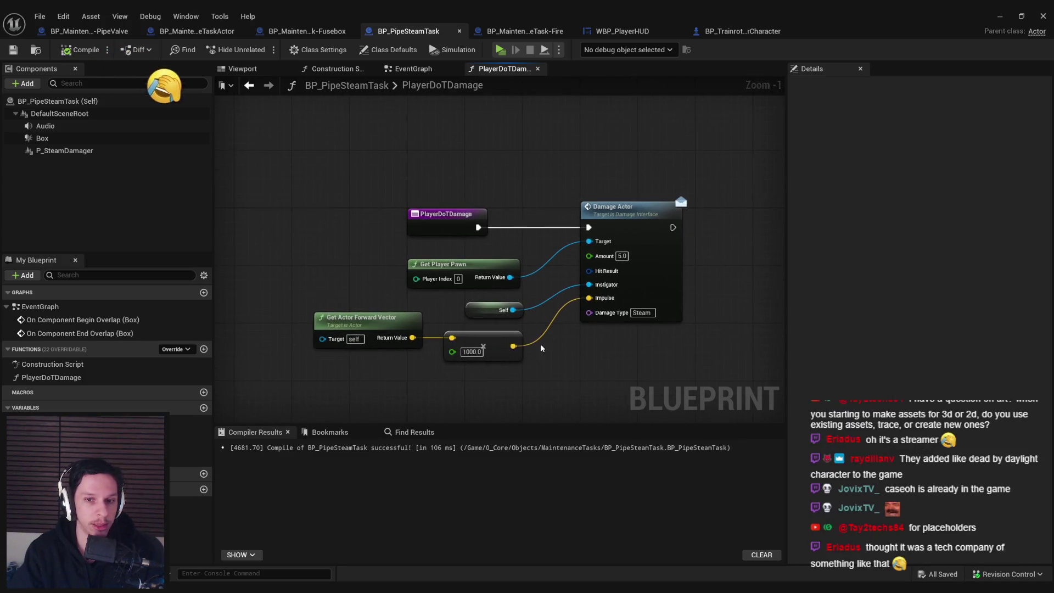
{"action": "left_click", "coordinate": [67, 50]}
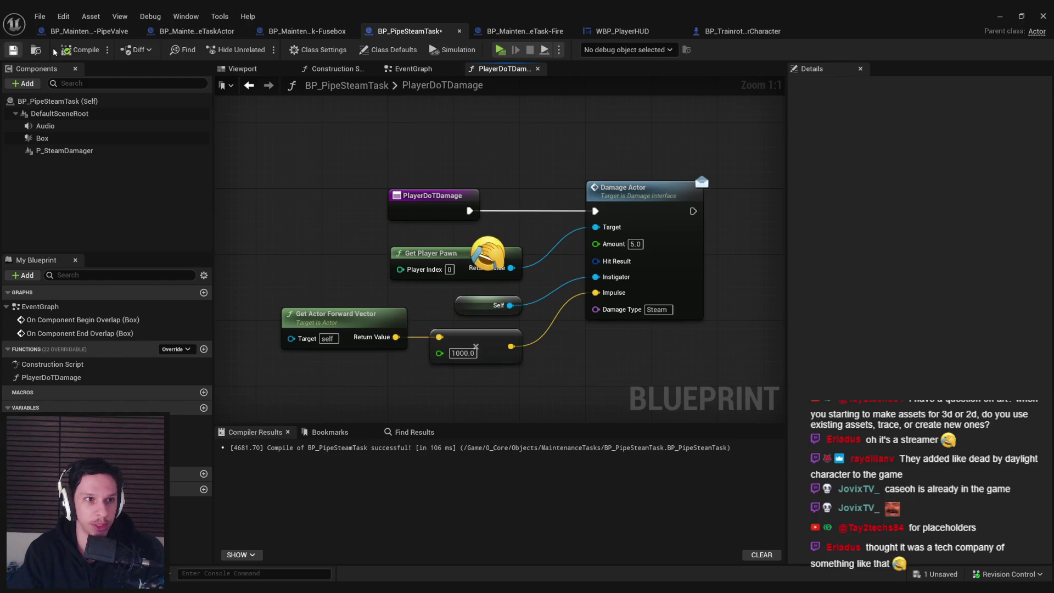
{"action": "scroll", "coordinate": [308, 215], "scroll_direction": "down", "scroll_amount": 1}
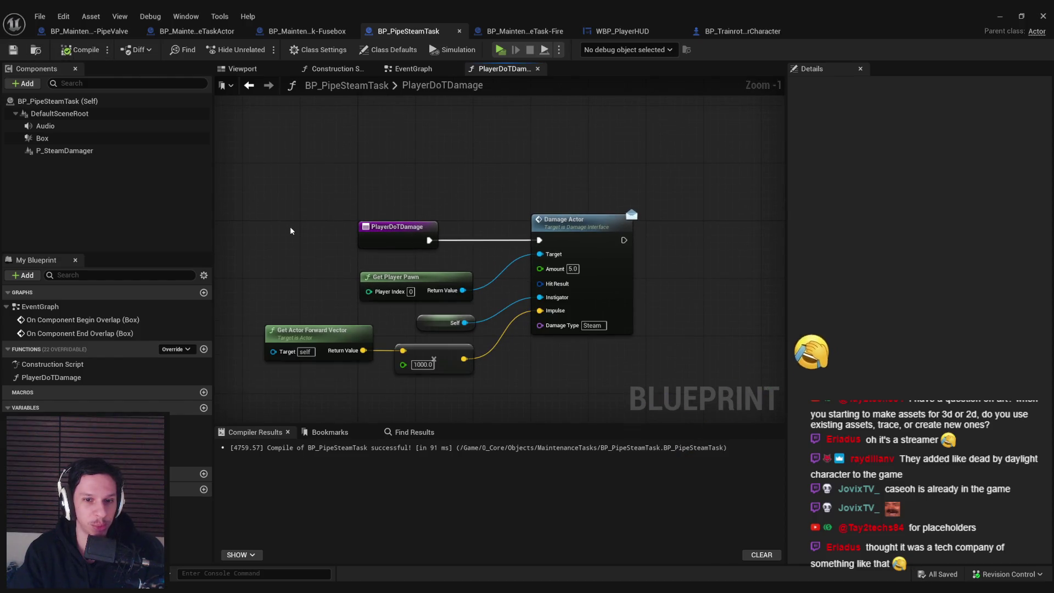
{"action": "scroll", "coordinate": [335, 276], "scroll_direction": "up", "scroll_amount": 1}
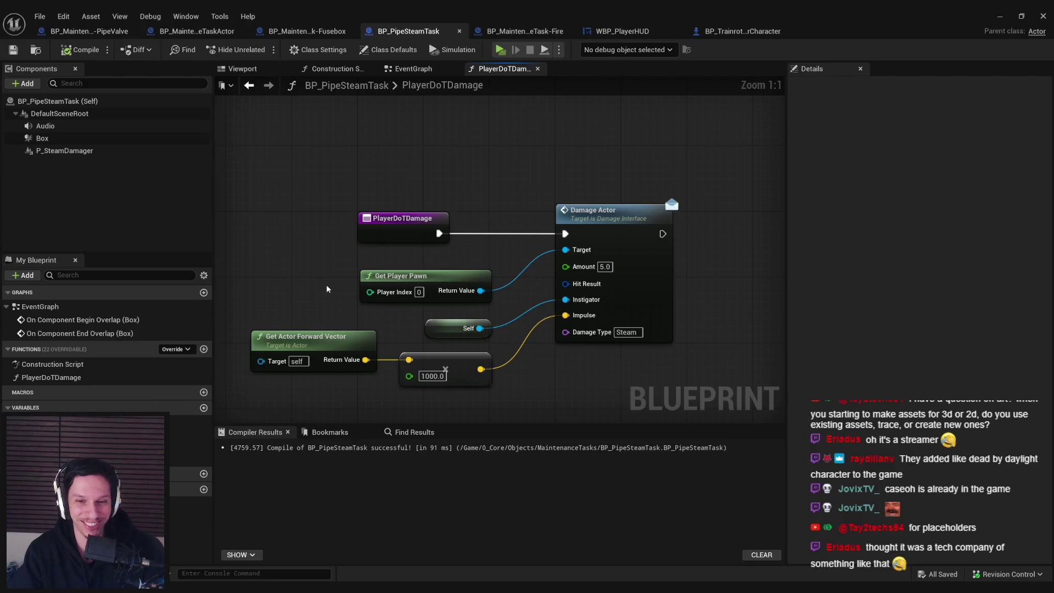
{"action": "scroll", "coordinate": [326, 285], "scroll_direction": "down", "scroll_amount": 1}
Realign Get Player Pawn, Self and the multiply node, then compile and save.
{"action": "mouse_move", "coordinate": [539, 345]}
{"action": "left_mouse_down"}
{"action": "mouse_move", "coordinate": [500, 247]}
{"action": "mouse_move", "coordinate": [522, 345]}
{"action": "mouse_move", "coordinate": [486, 227]}
{"action": "left_mouse_up"}
{"action": "left_click", "coordinate": [252, 173]}
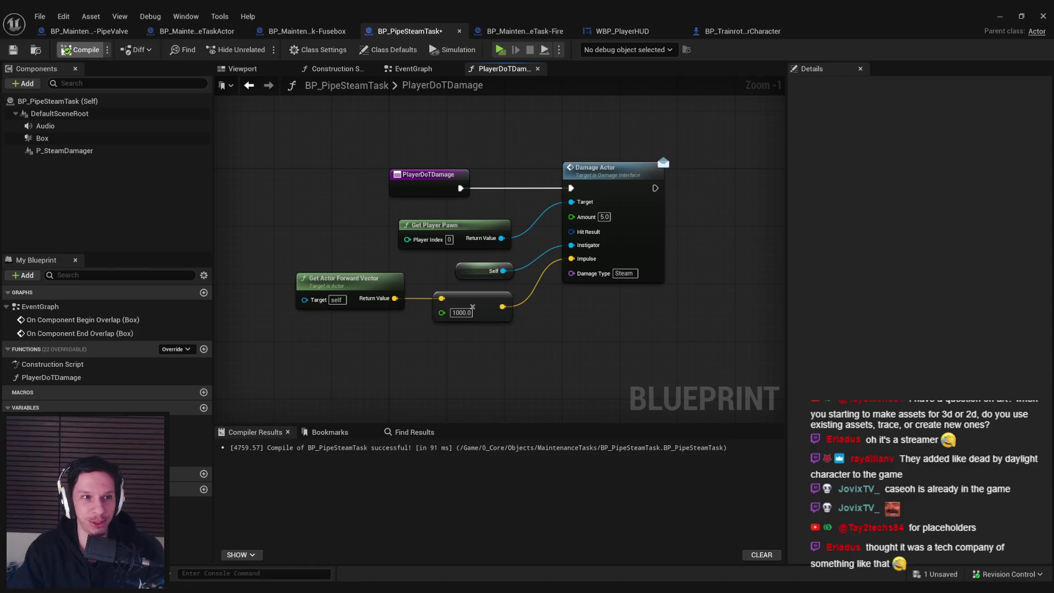
{"action": "left_click", "coordinate": [80, 49]}
{"action": "left_click", "coordinate": [13, 50]}
{"action": "left_click_drag", "start_coordinate": [508, 357], "coordinate": [470, 231]}
{"action": "left_click", "coordinate": [350, 179]}
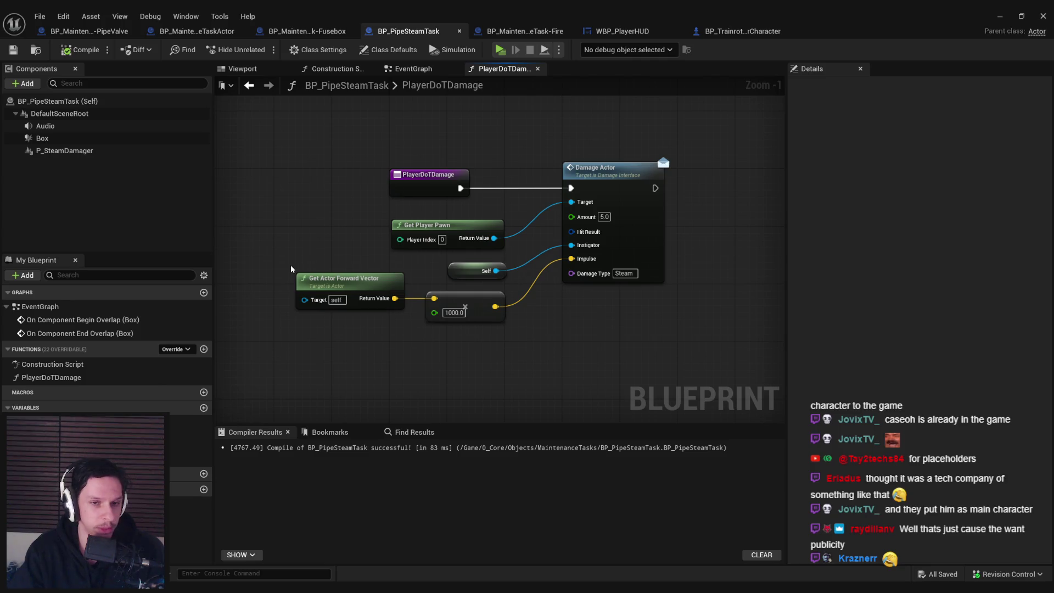
Adjust the Get Actor Forward Vector node and minimize the blueprint editor to the level.
{"action": "left_click_drag", "start_coordinate": [291, 264], "coordinate": [407, 317]}
{"action": "left_click", "coordinate": [407, 317]}
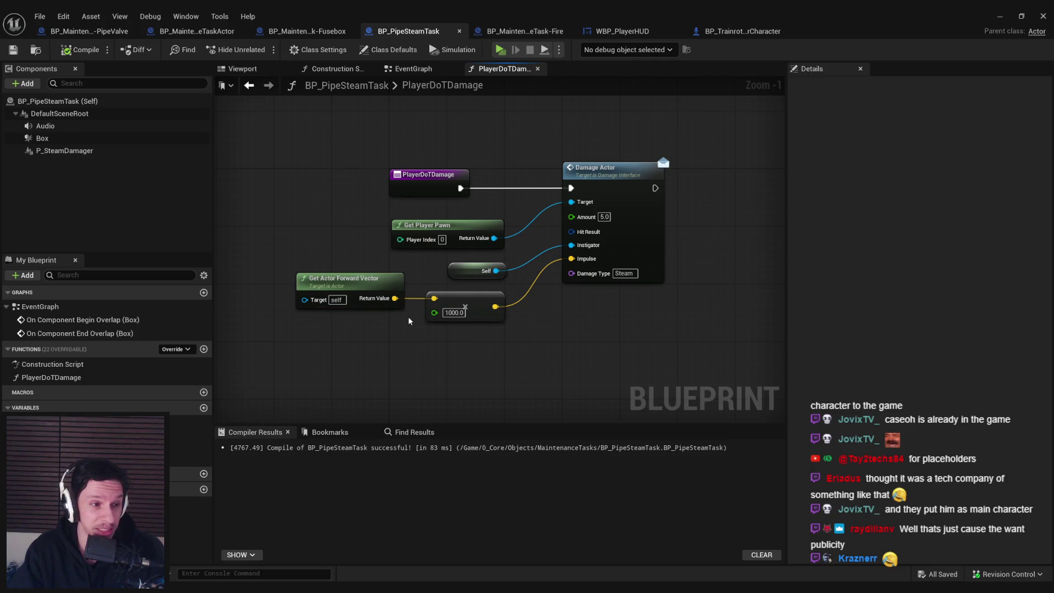
{"action": "left_click", "coordinate": [995, 17]}
{"action": "left_click", "coordinate": [995, 16]}
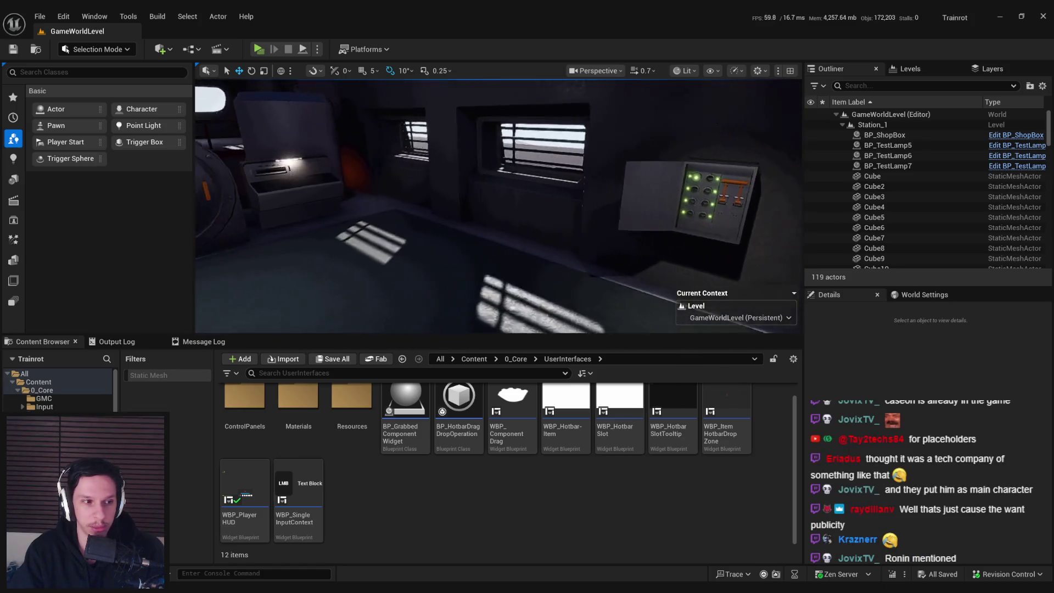
{"action": "key", "text": "alt+Tab"}
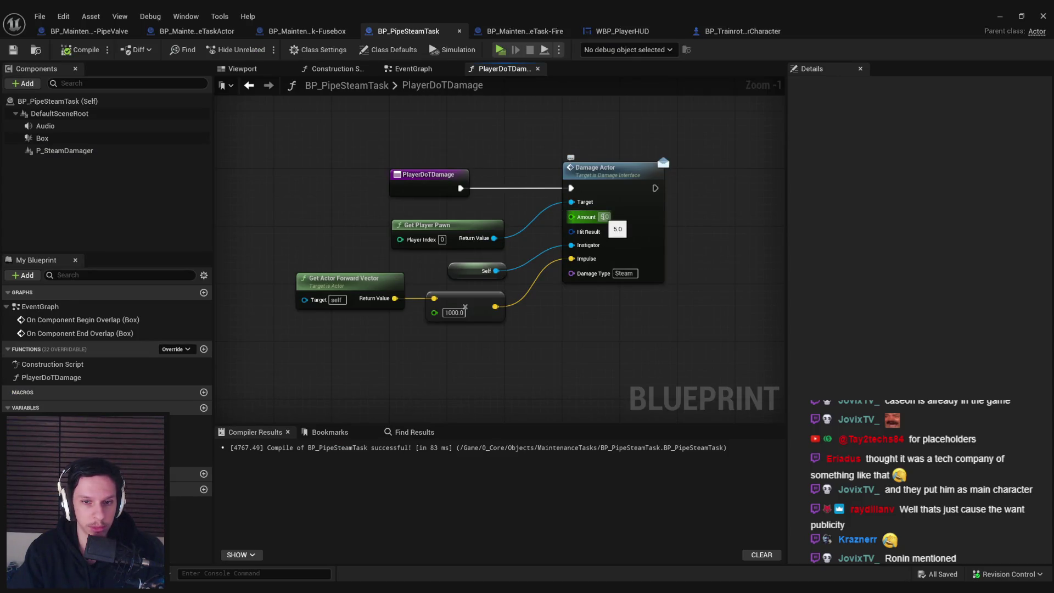
Set the PlayerDoTDamage impulse multiplier to 300.
{"action": "left_click", "coordinate": [454, 312]}
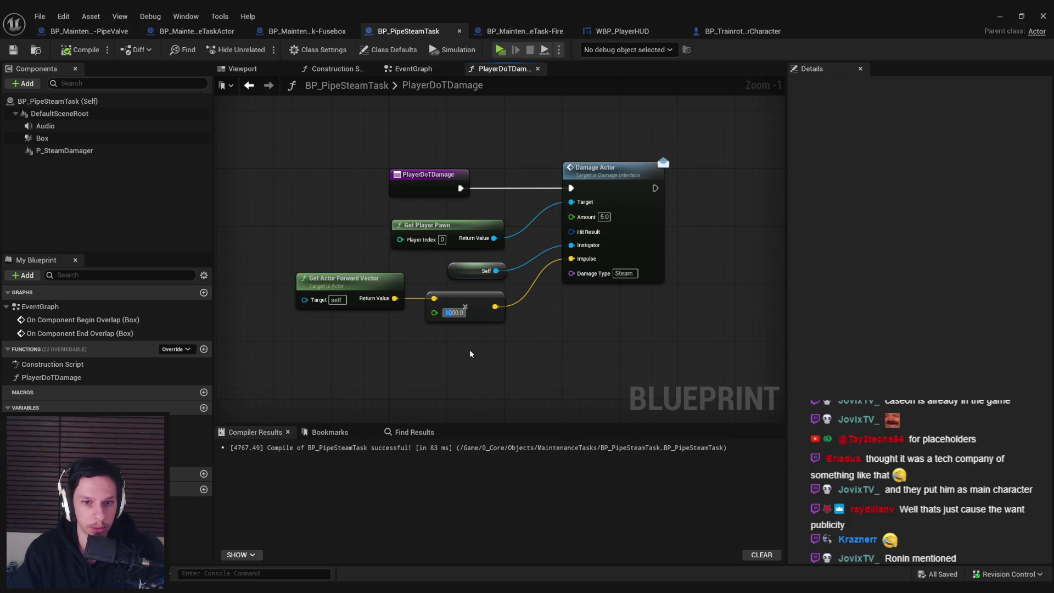
{"action": "type", "text": "300"}
{"action": "left_click", "coordinate": [605, 217]}
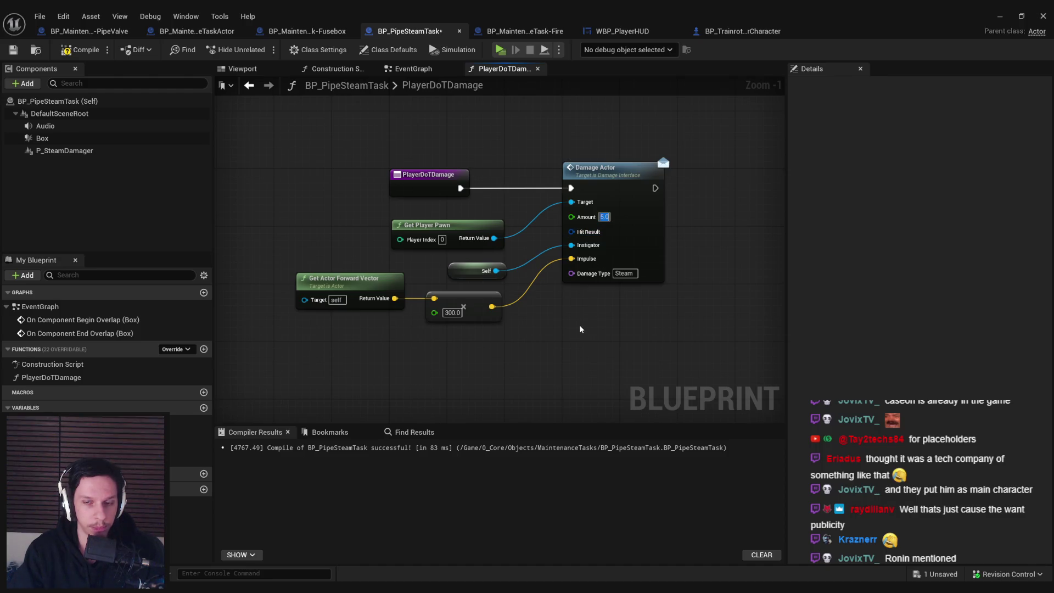
Set the EventGraph damage timer's Time to 0.04, compile, and return to the level.
{"action": "key", "text": "alt+Left"}
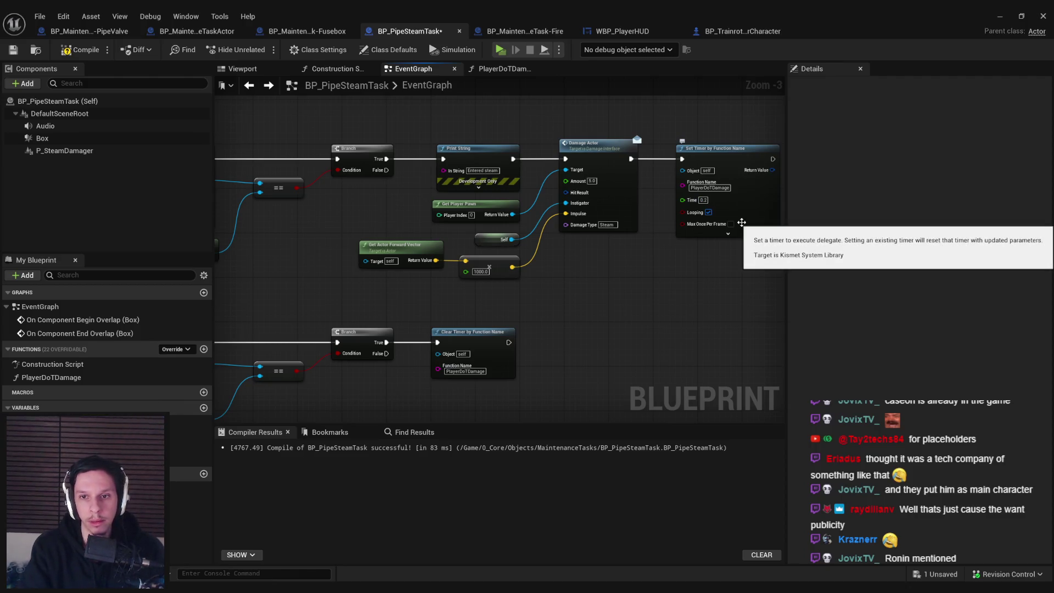
{"action": "scroll", "coordinate": [742, 222], "scroll_direction": "up", "scroll_amount": 2}
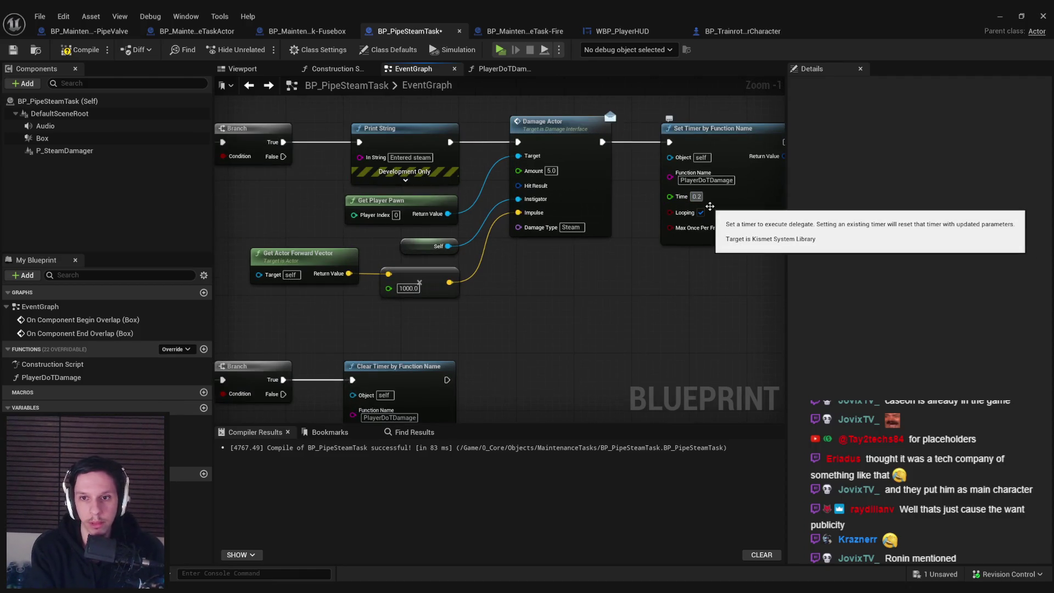
{"action": "double_click", "coordinate": [696, 196]}
{"action": "type", "text": "0.04"}
{"action": "key", "text": "Return"}
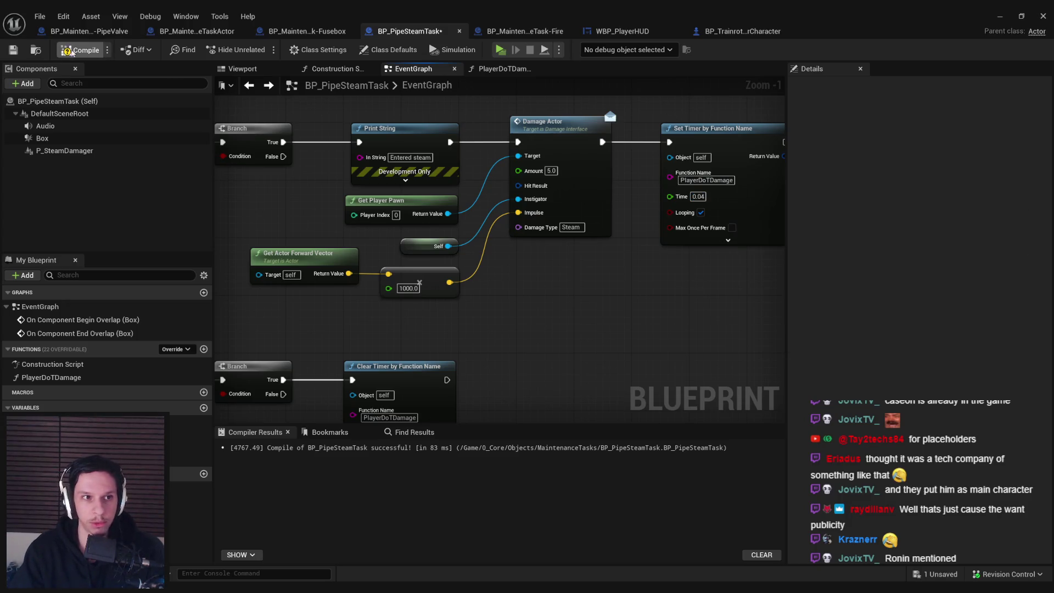
{"action": "left_click", "coordinate": [70, 51]}
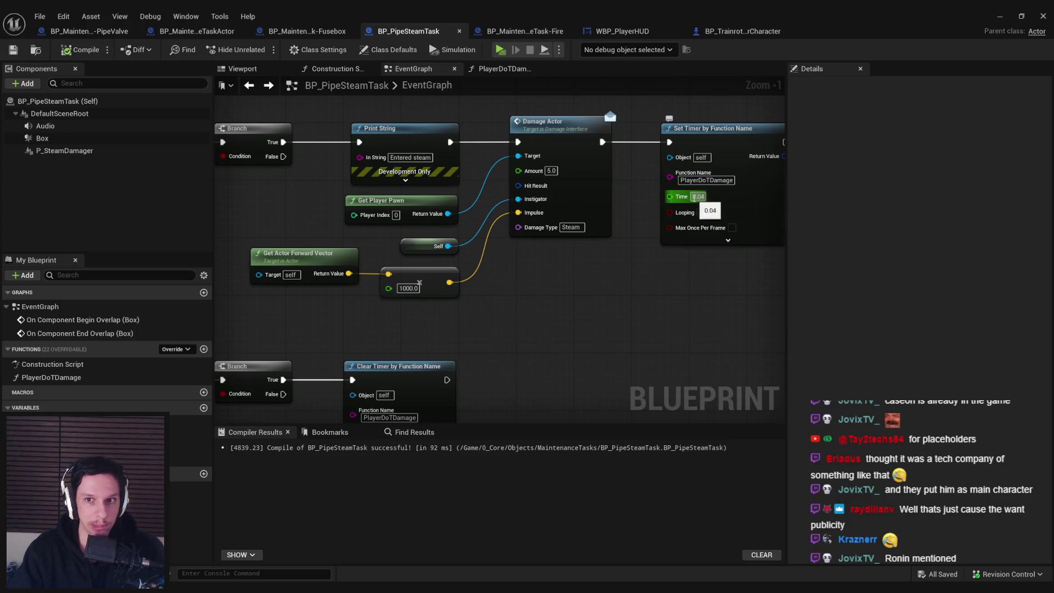
{"action": "left_click", "coordinate": [1000, 16]}
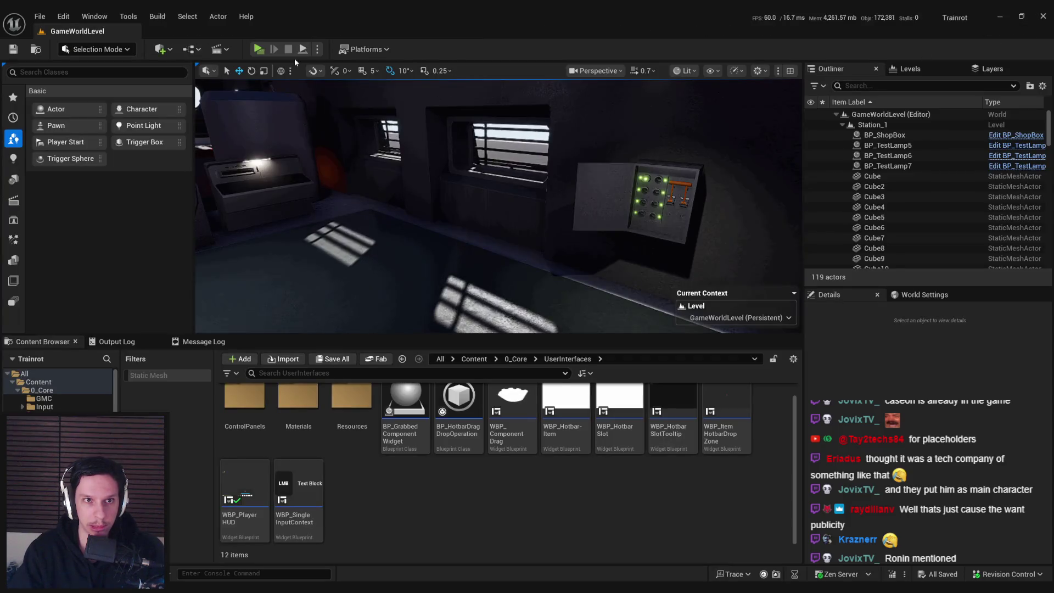
Run a play-in-editor session to test steam damage, then stop it with Esc.
{"action": "left_click", "coordinate": [259, 49]}
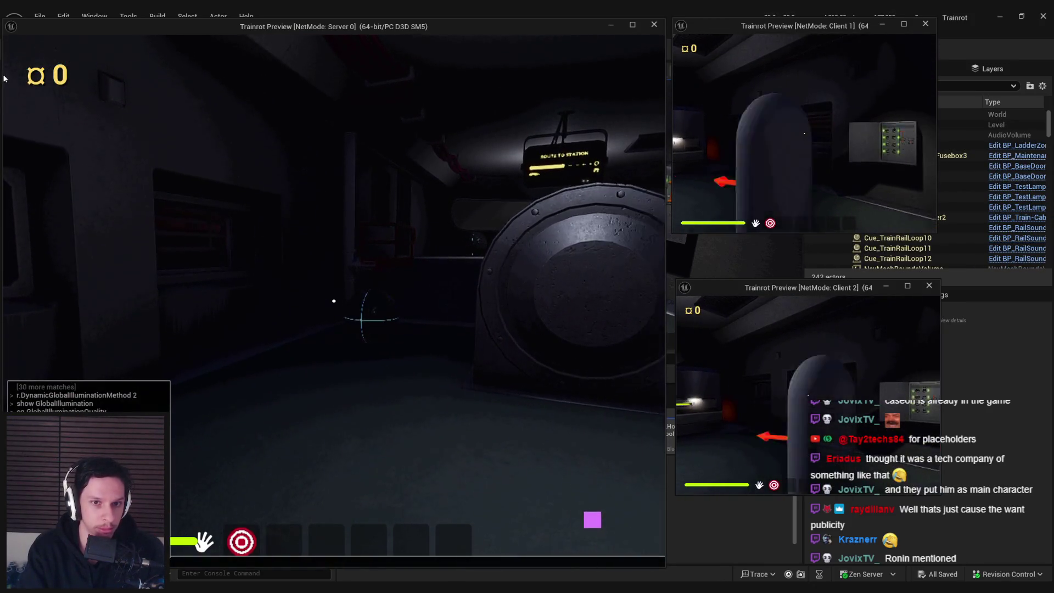
{"action": "left_click", "coordinate": [4, 78]}
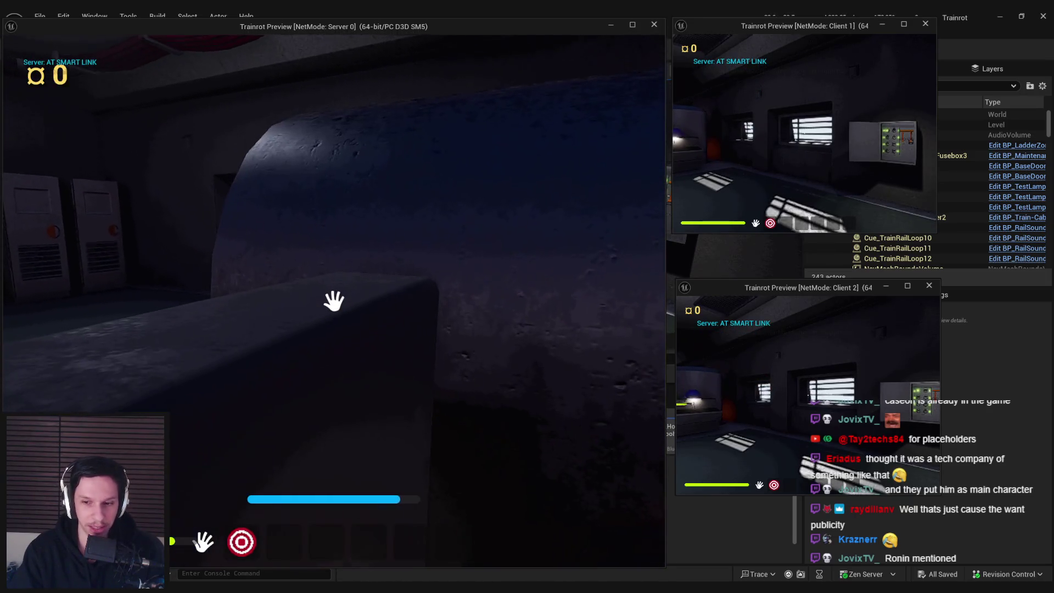
{"action": "key", "text": "super"}
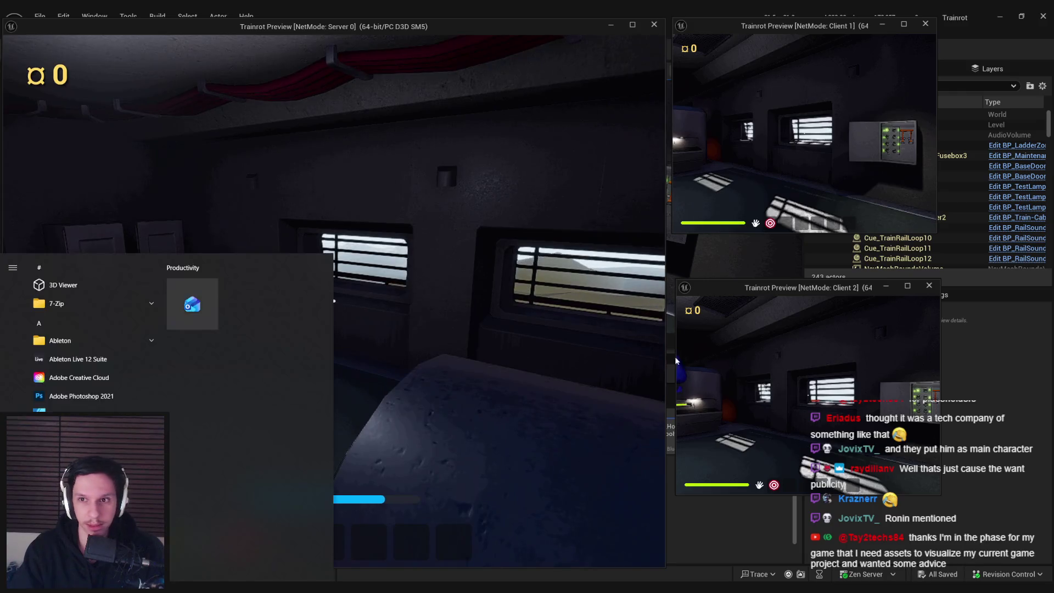
{"action": "key", "text": "super"}
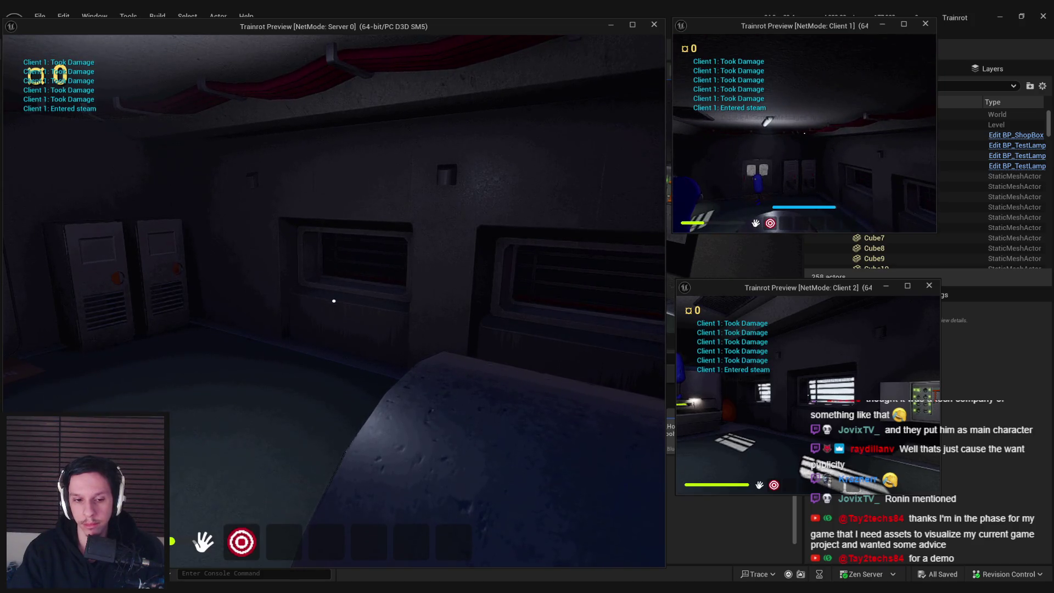
{"action": "key", "text": "Escape"}
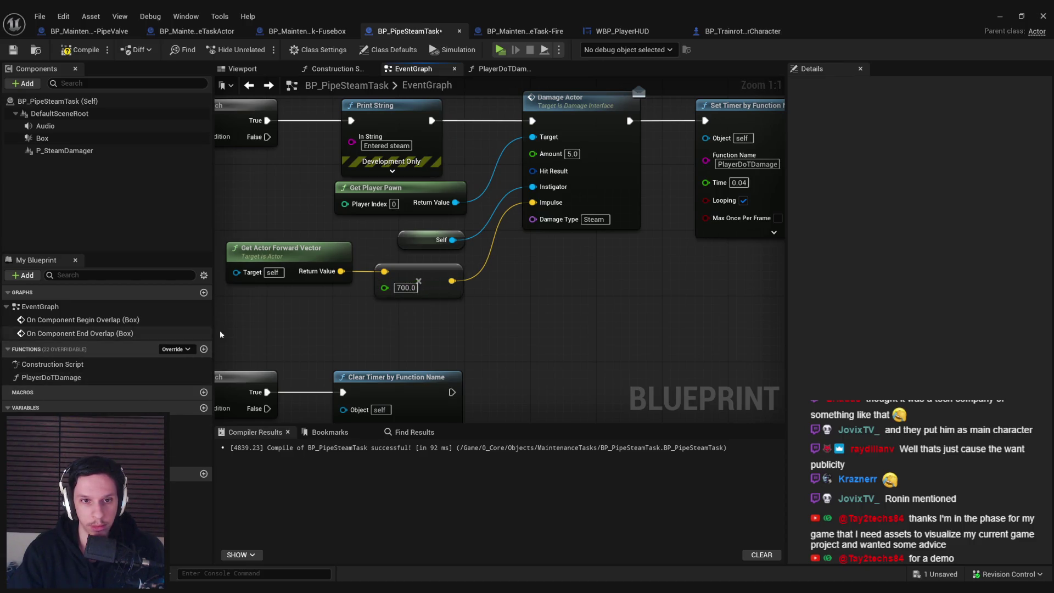
Open PlayerDoTDamage with its 100.0 impulse multiplier, then minimize the blueprint editor.
{"action": "double_click", "coordinate": [48, 378]}
{"action": "scroll", "coordinate": [447, 329], "scroll_direction": "up", "scroll_amount": 1}
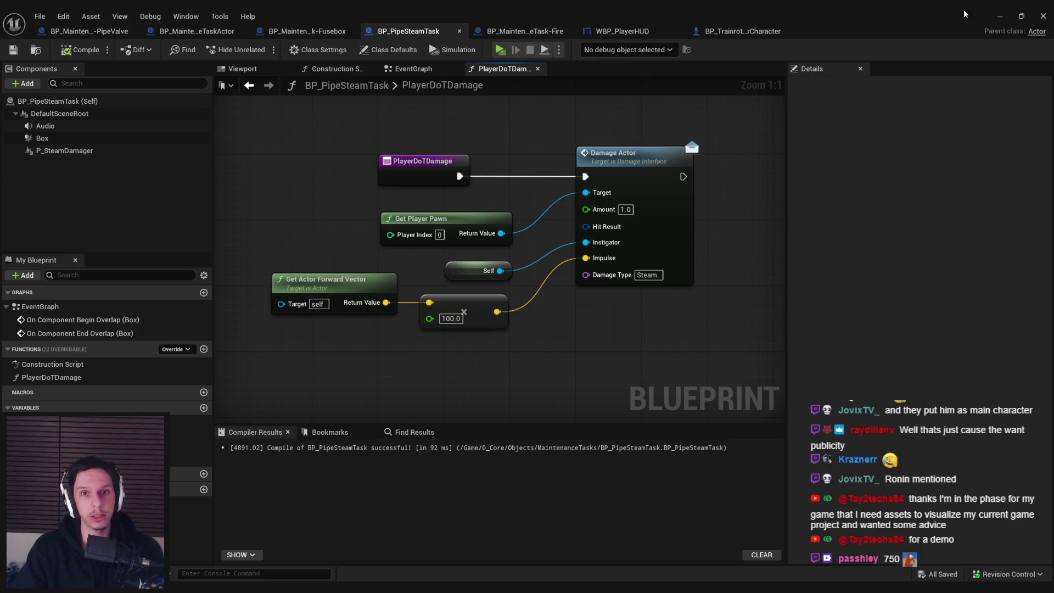
{"action": "left_click", "coordinate": [998, 16]}
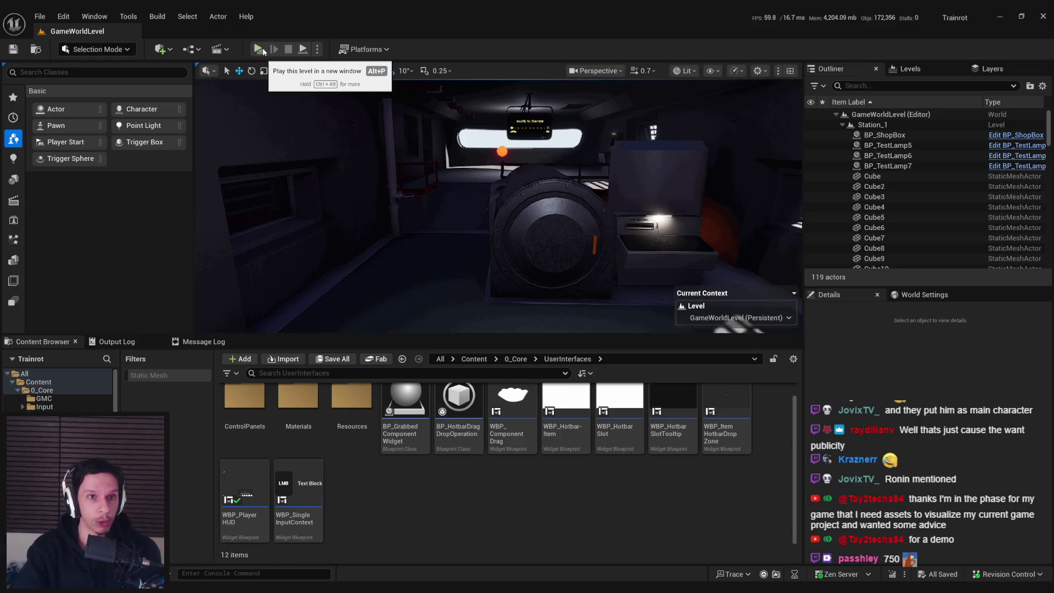
Playtest the steam with three players, then go back to the event graph and the level.
{"action": "left_click", "coordinate": [260, 50]}
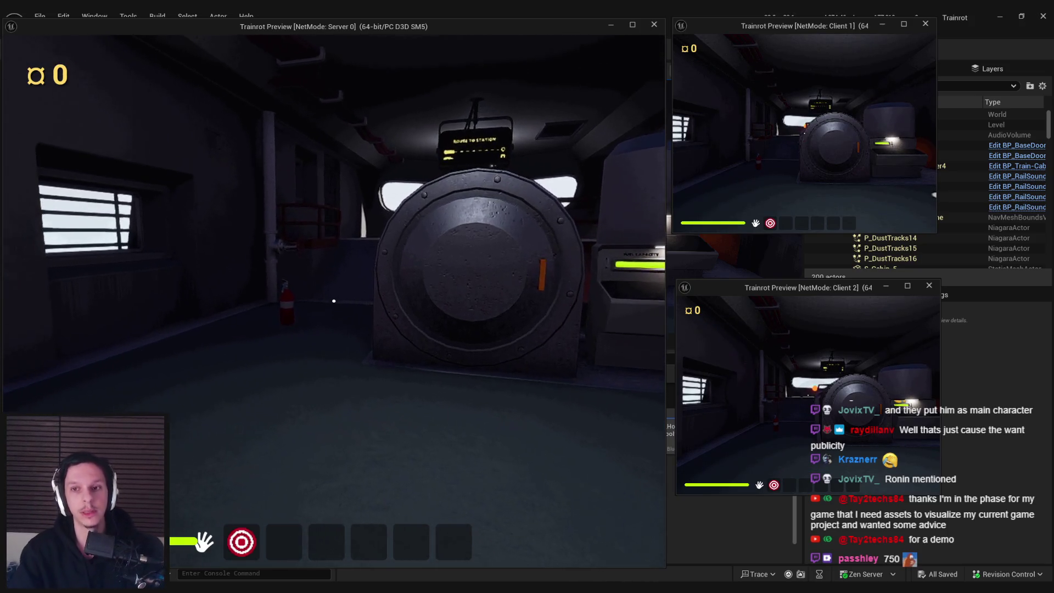
{"action": "key", "text": "grave"}
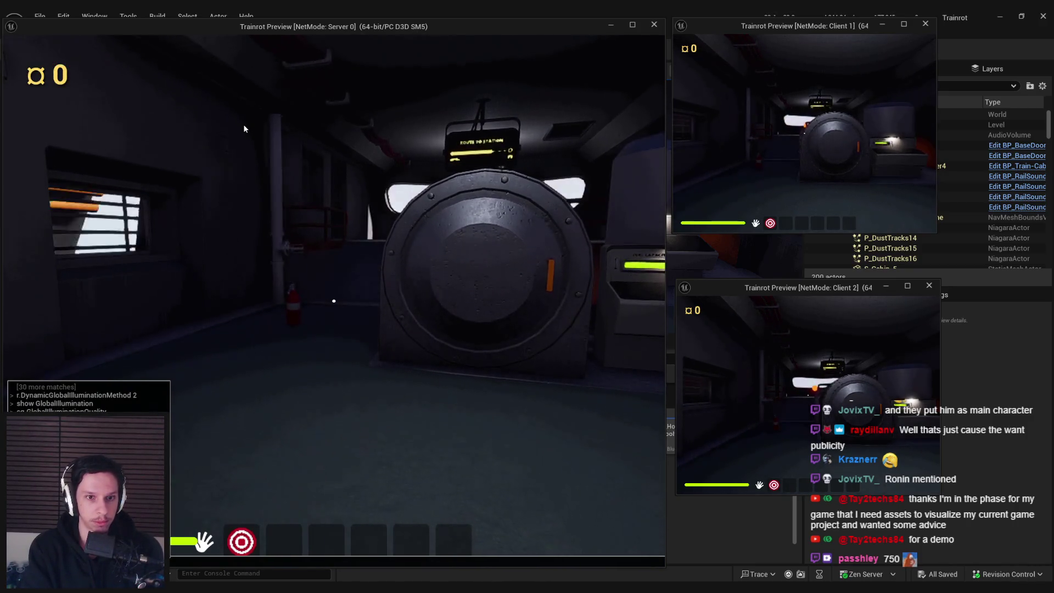
{"action": "key", "text": "grave"}
{"action": "key", "text": "w"}
{"action": "key", "text": "w"}
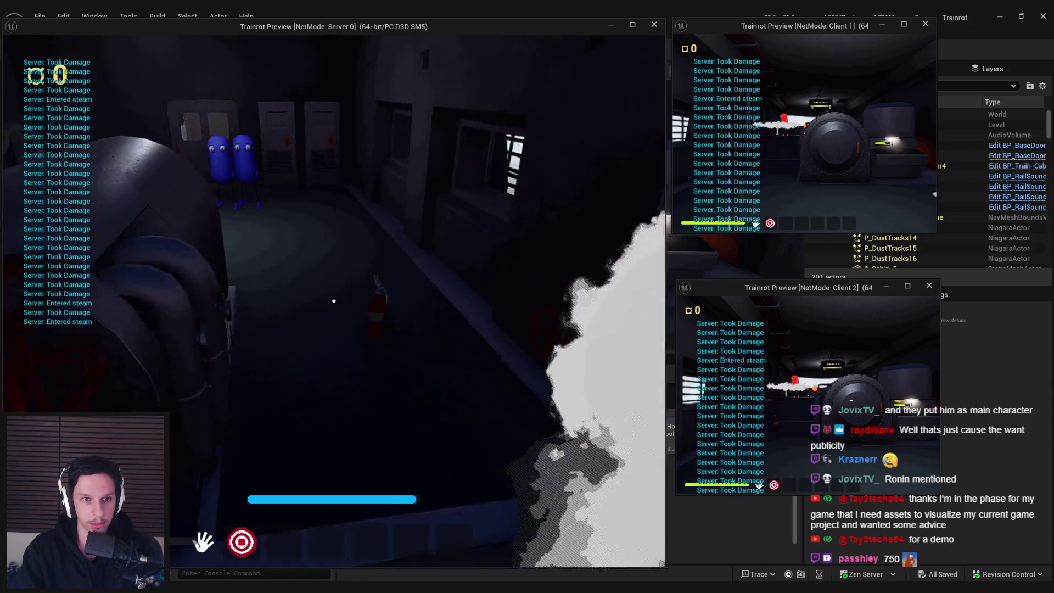
{"action": "key", "text": "Escape"}
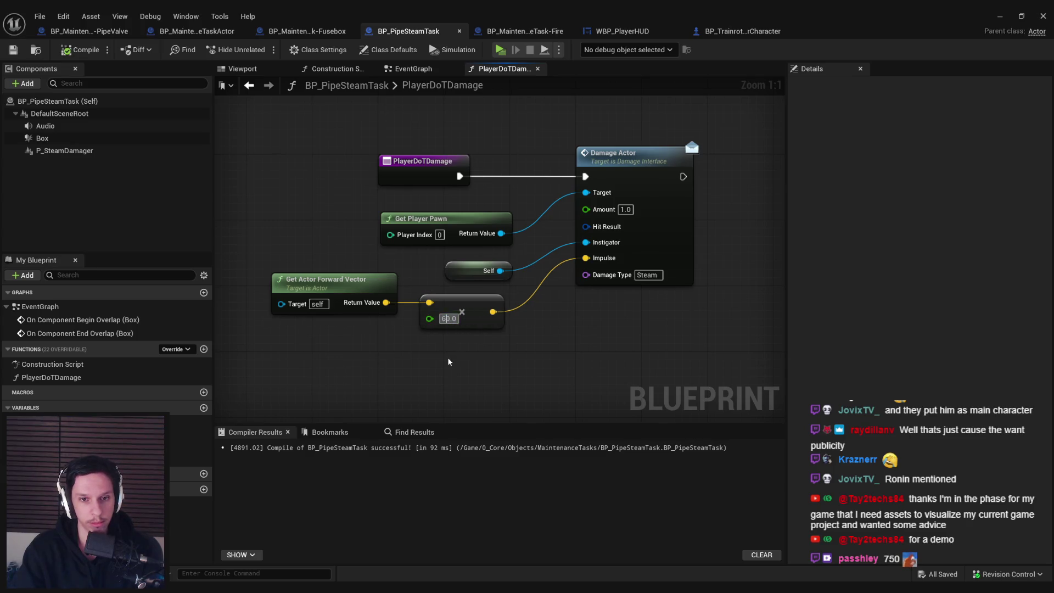
{"action": "key", "text": "alt+Left"}
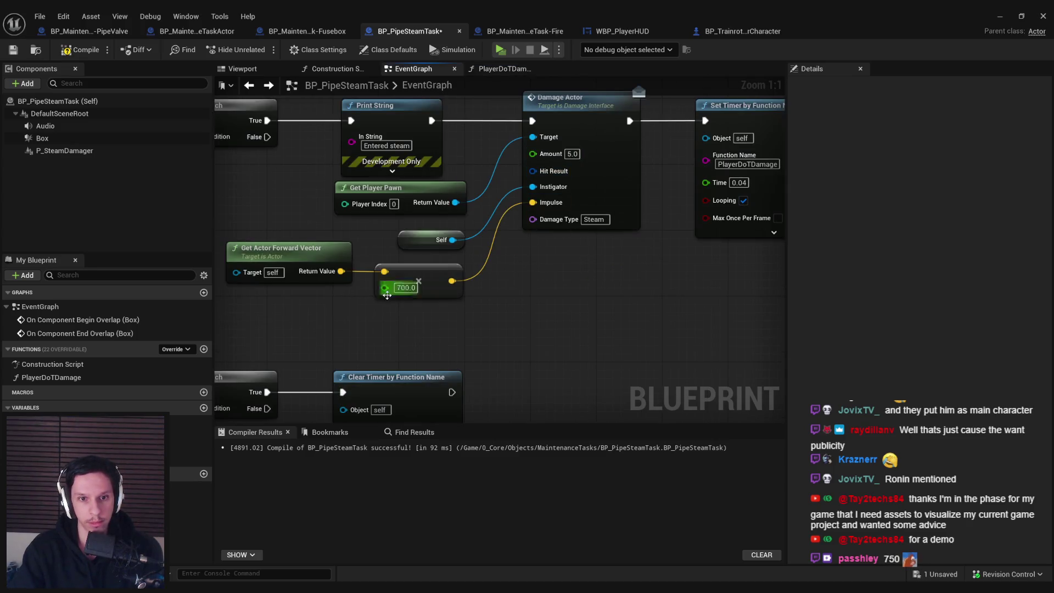
{"action": "left_click", "coordinate": [998, 17]}
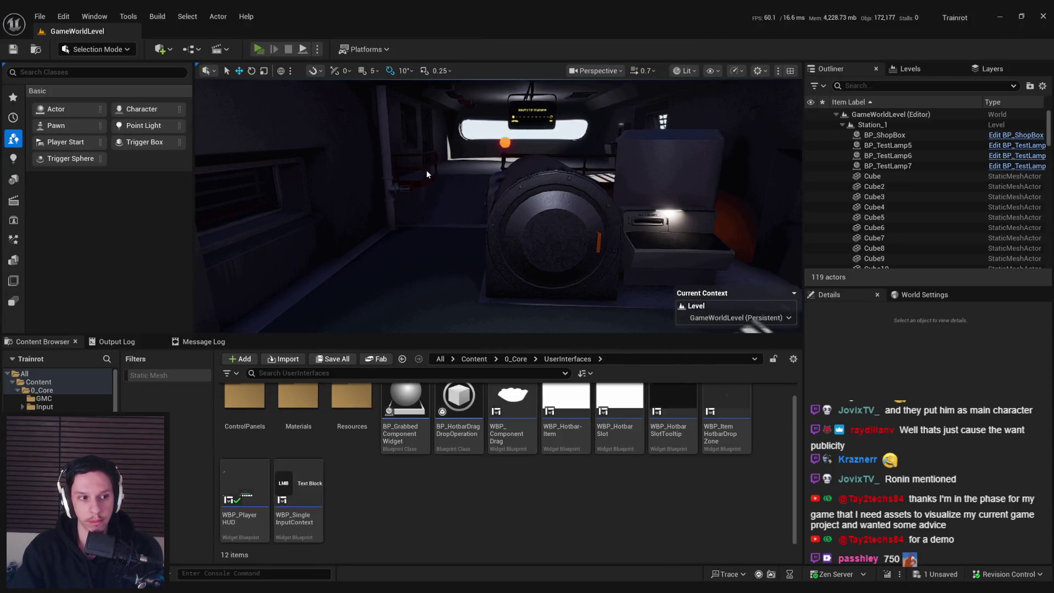
{"action": "key", "text": "alt+p"}
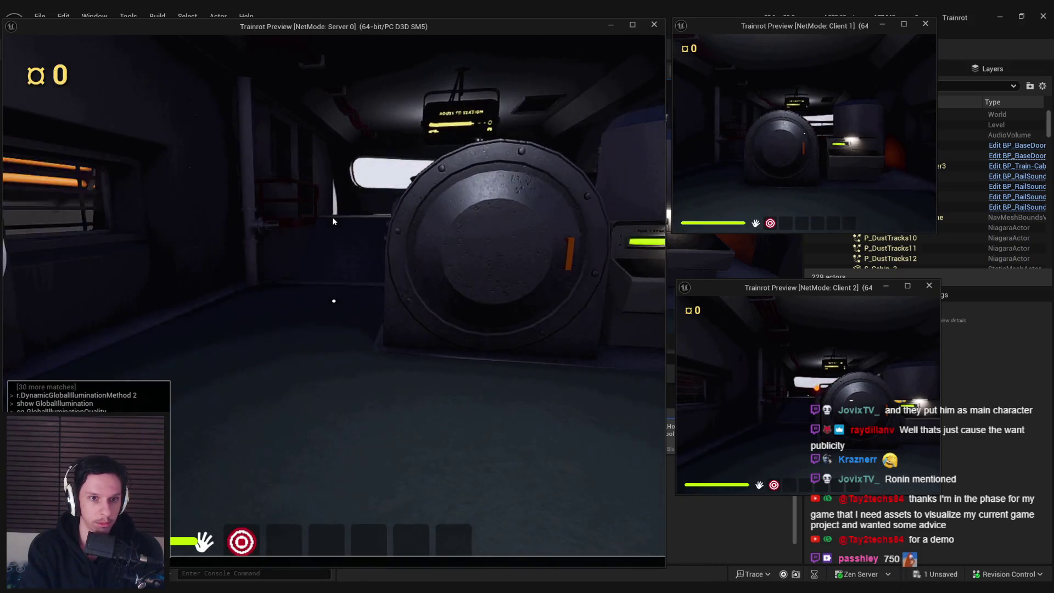
{"action": "left_click", "coordinate": [333, 220]}
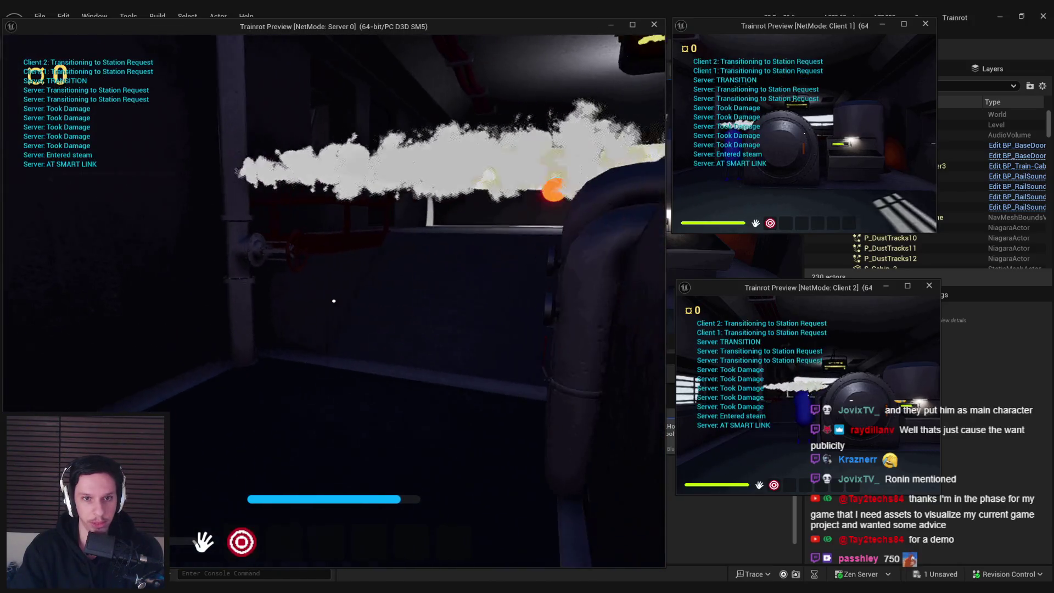
{"action": "key", "text": "super"}
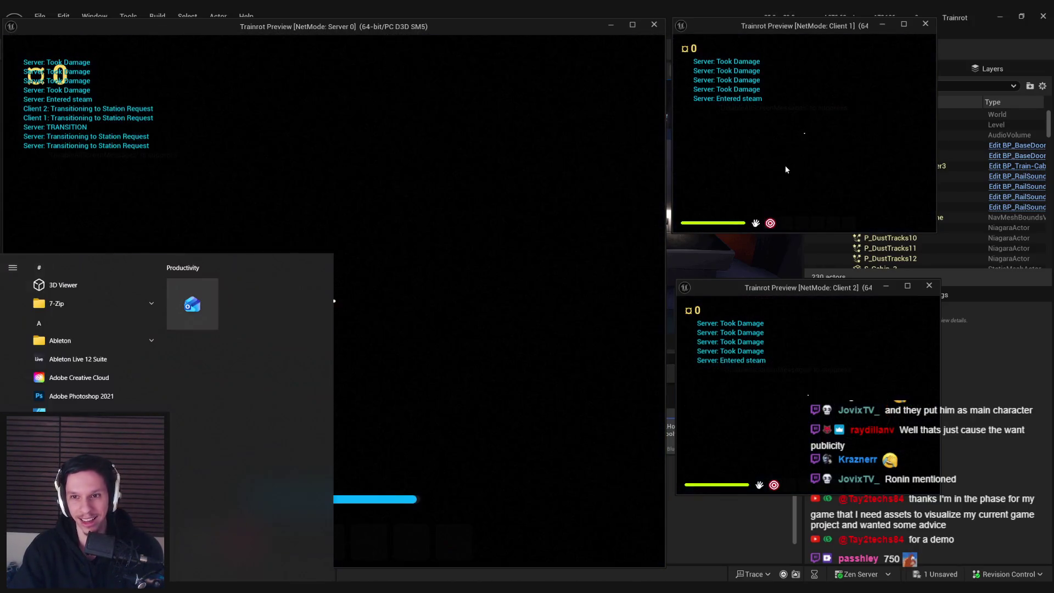
{"action": "left_click", "coordinate": [786, 169]}
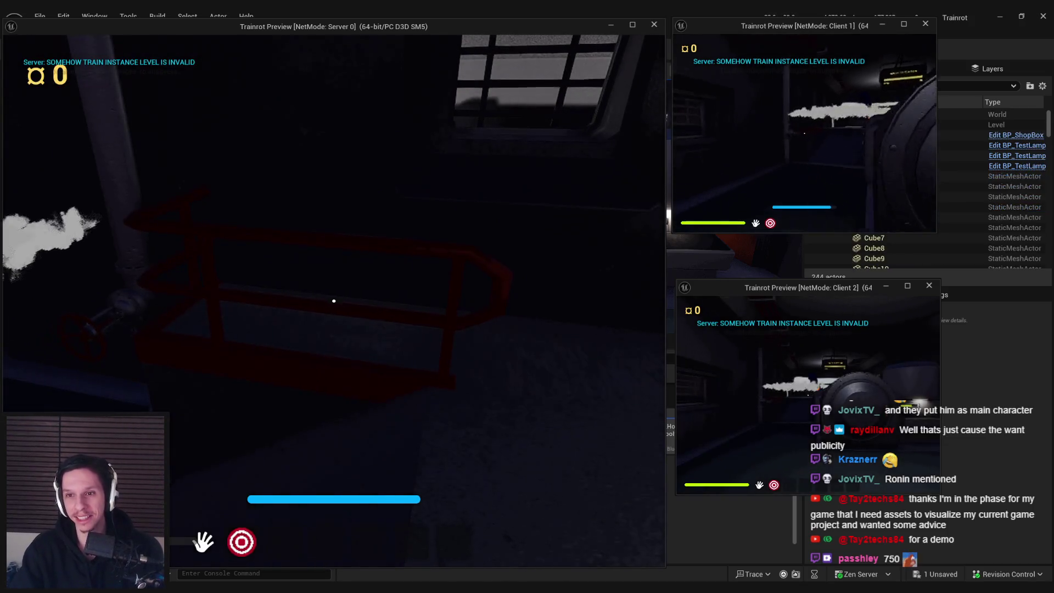
{"action": "key", "text": "w"}
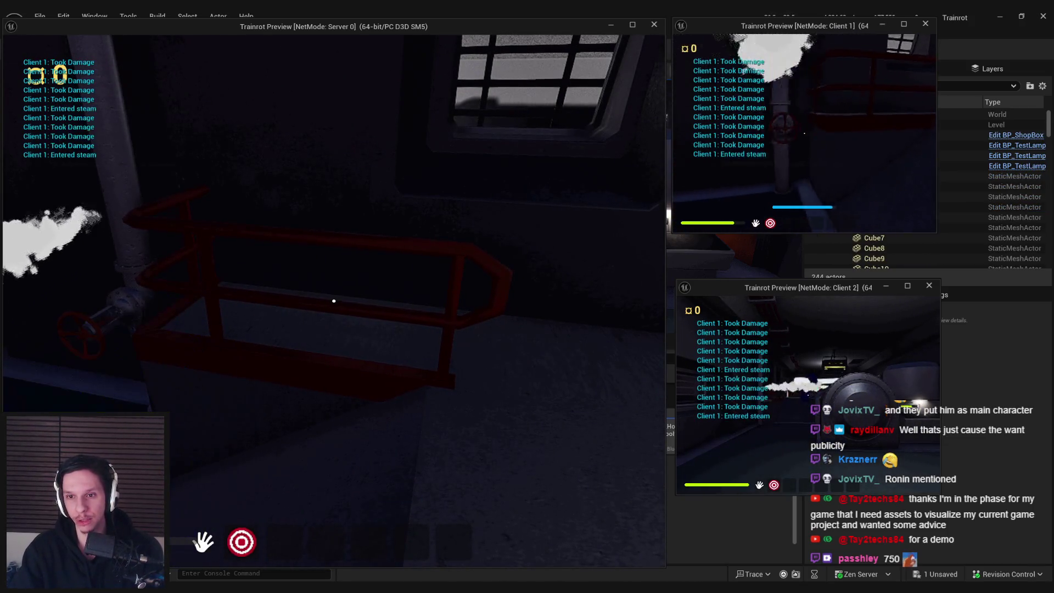
{"action": "key", "text": "w"}
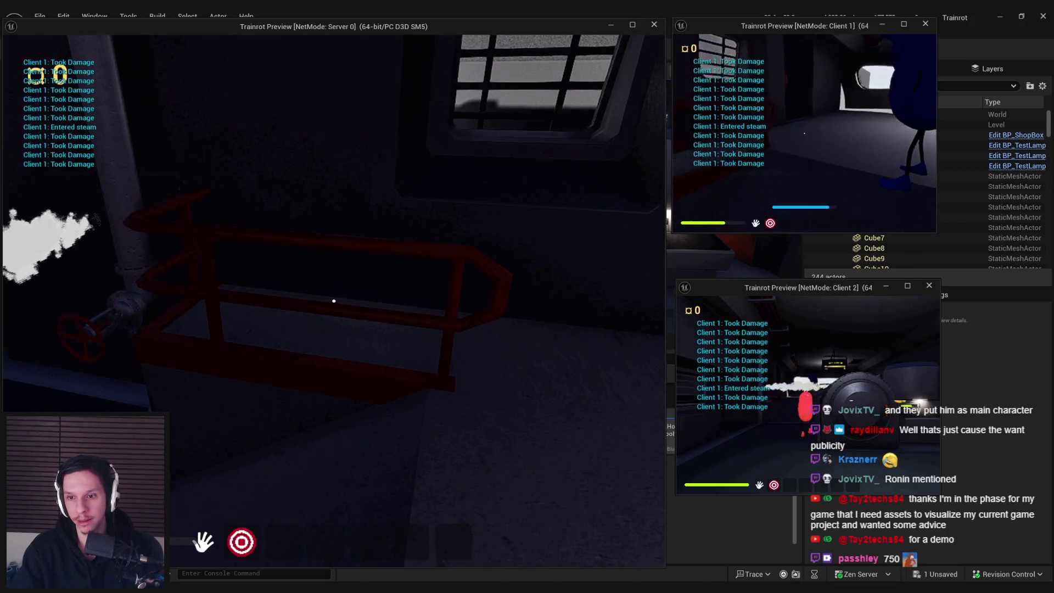
{"action": "key", "text": "w"}
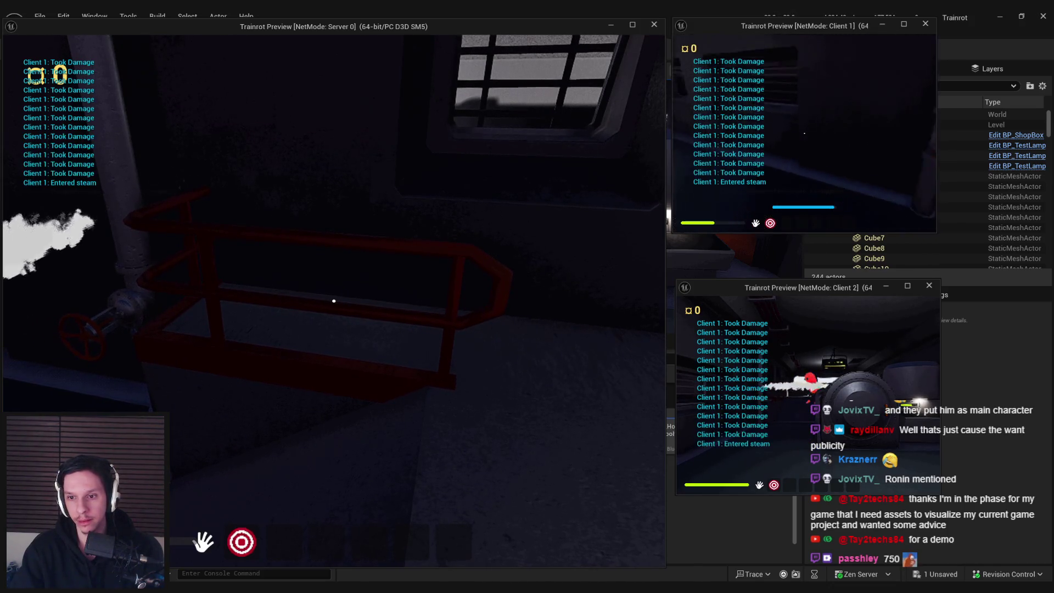
{"action": "key", "text": "s"}
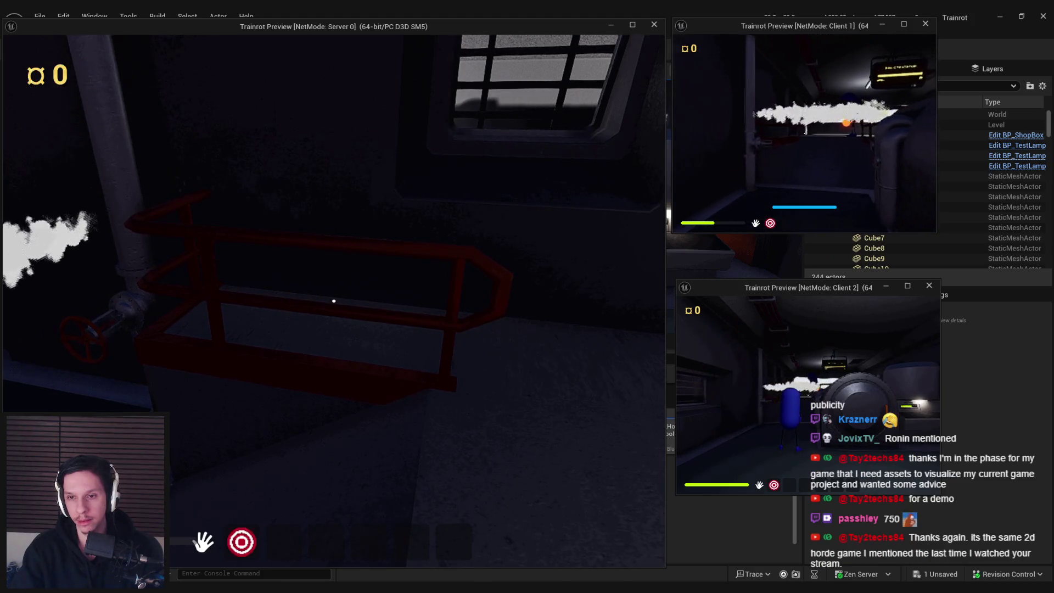
{"action": "key", "text": "w"}
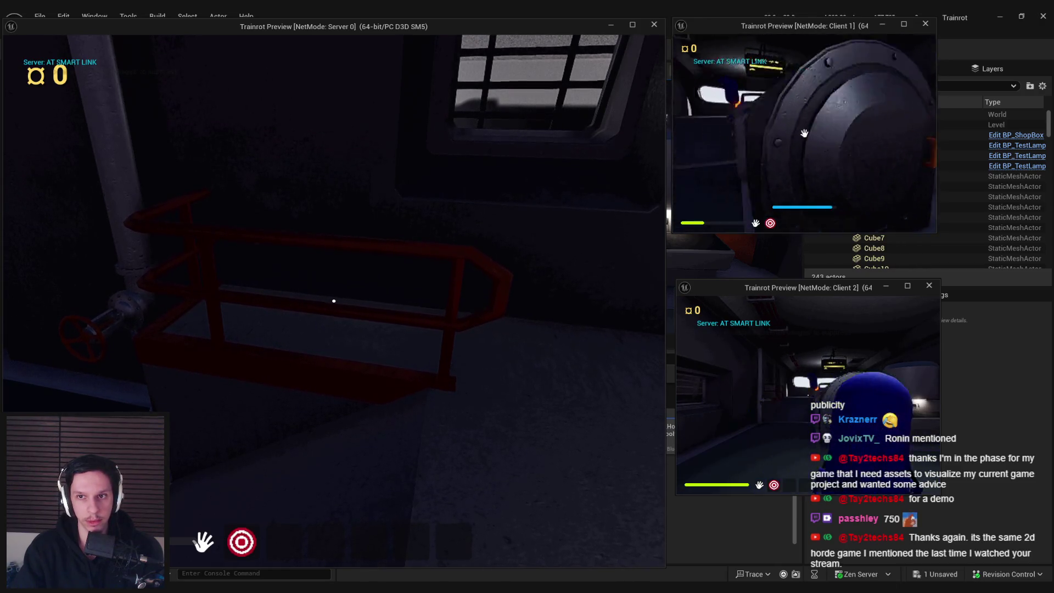
{"action": "key", "text": "Escape"}
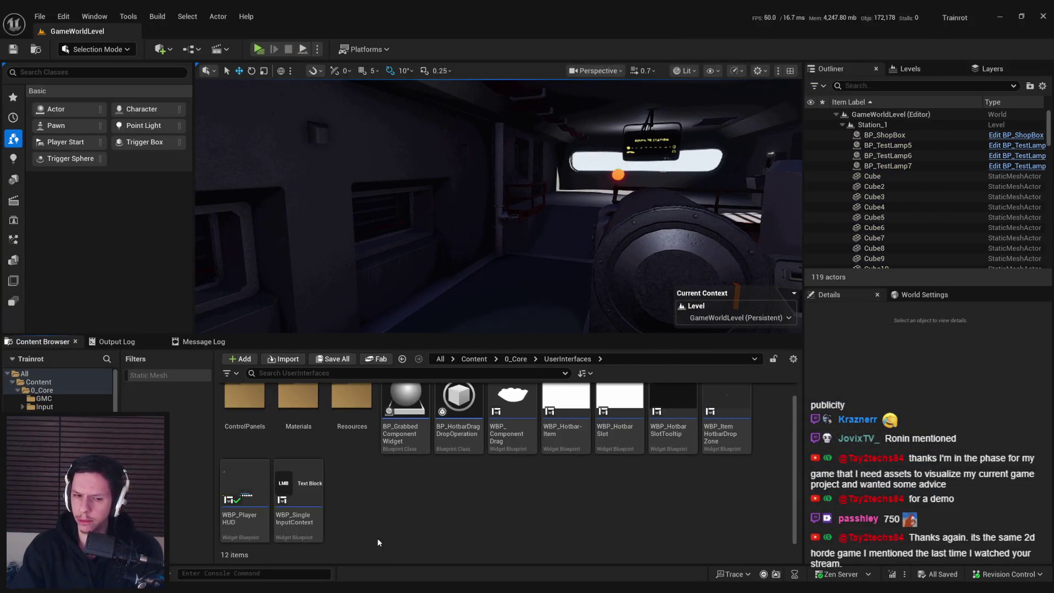
Switch to BP_TrainrotPlayerCharacter's EventGraph and review its damage events and health nodes.
{"action": "key", "text": "alt+Tab"}
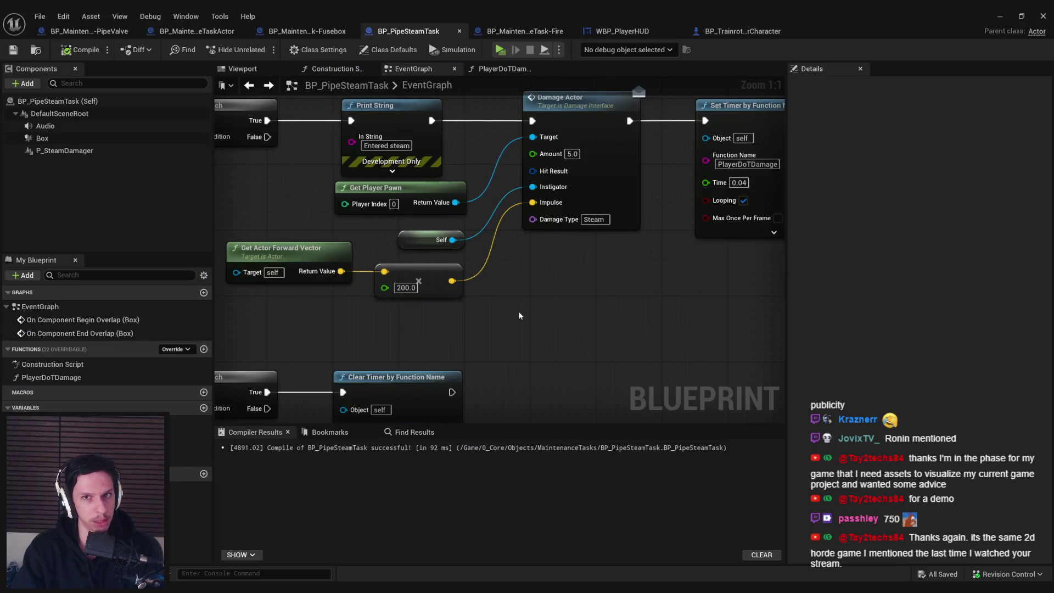
{"action": "scroll", "coordinate": [520, 316], "scroll_direction": "down", "scroll_amount": 2}
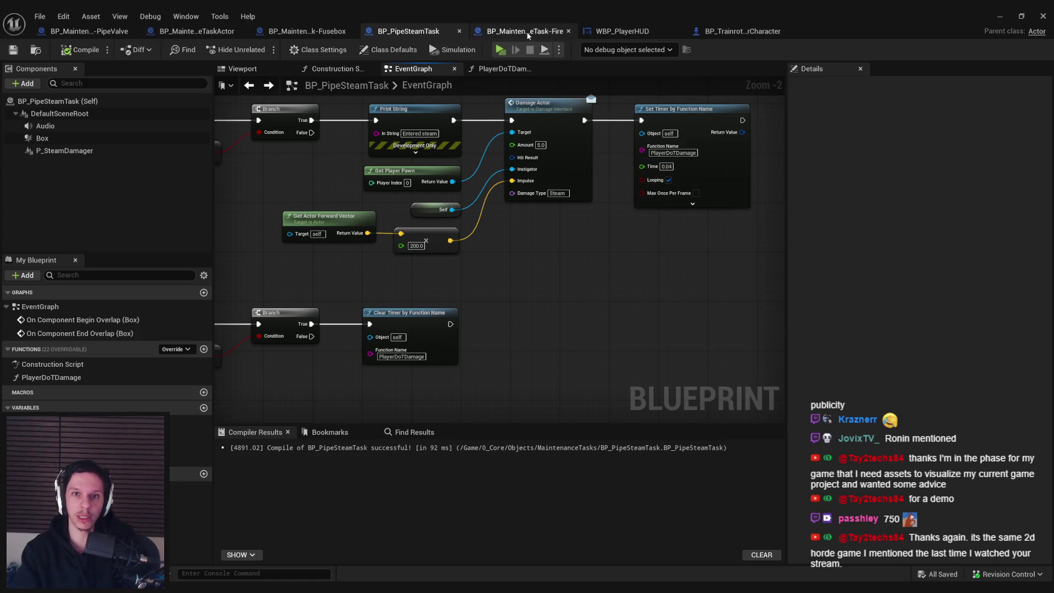
{"action": "left_click", "coordinate": [650, 32]}
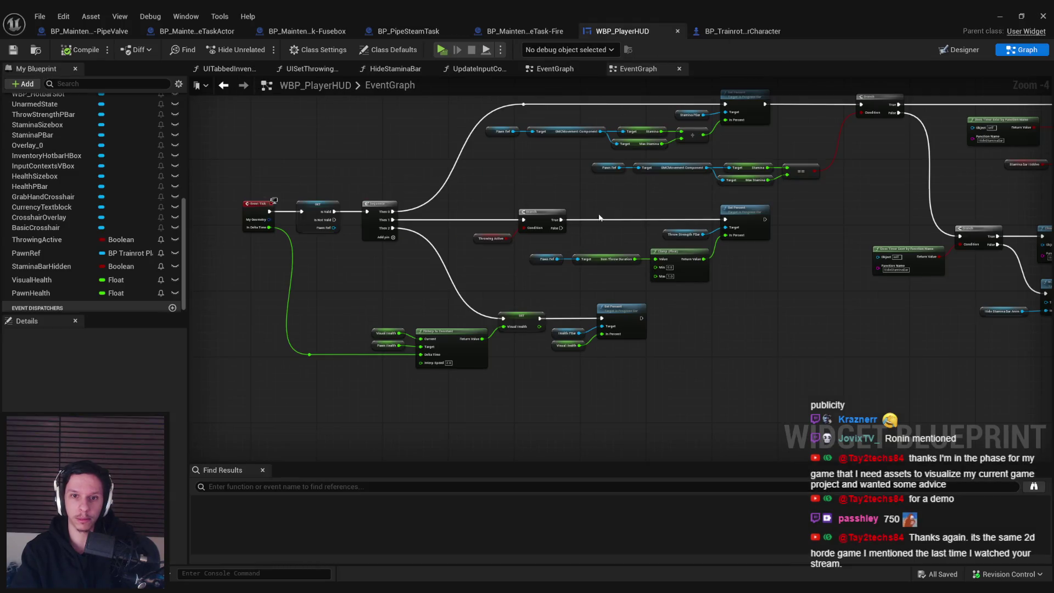
{"action": "left_click", "coordinate": [741, 31]}
{"action": "scroll", "coordinate": [554, 181], "scroll_direction": "up", "scroll_amount": 3}
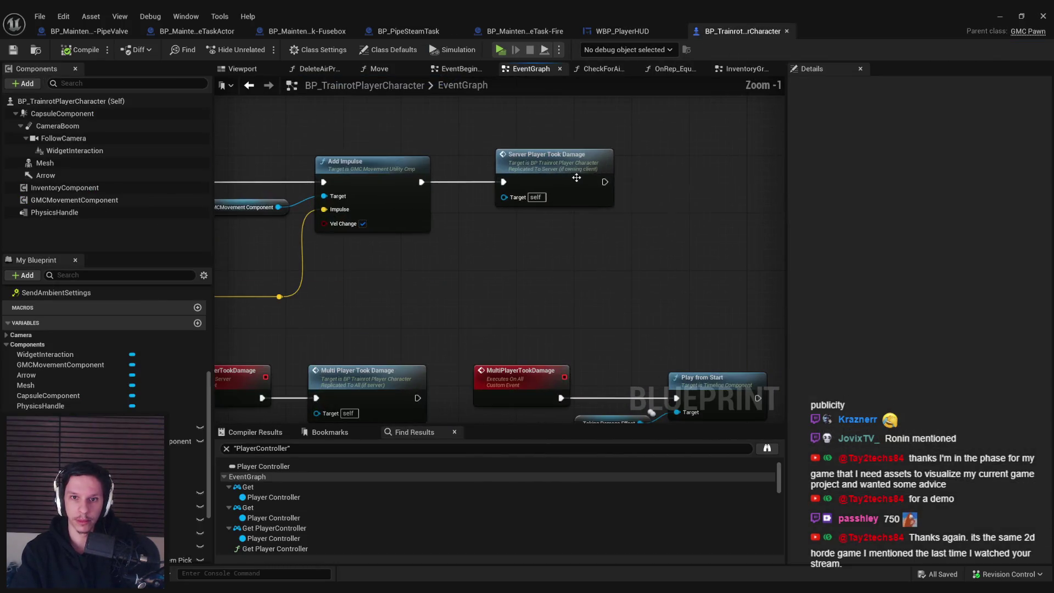
{"action": "scroll", "coordinate": [536, 219], "scroll_direction": "down", "scroll_amount": 2}
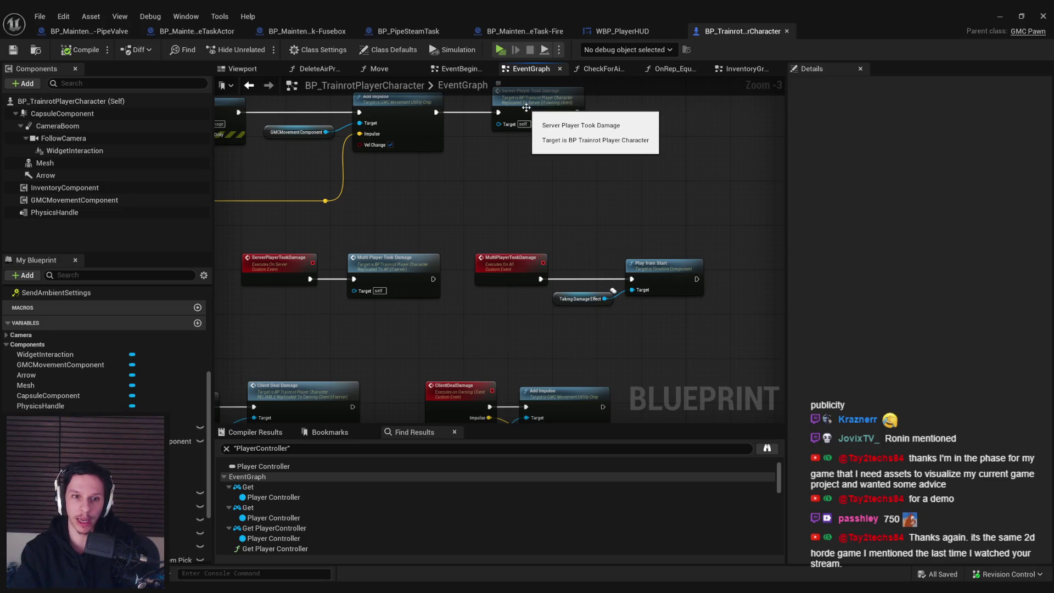
{"action": "scroll", "coordinate": [520, 182], "scroll_direction": "down", "scroll_amount": 2}
{"action": "mouse_move", "coordinate": [392, 188]}
{"action": "left_mouse_down"}
{"action": "mouse_move", "coordinate": [648, 244]}
{"action": "mouse_move", "coordinate": [492, 279]}
{"action": "mouse_move", "coordinate": [470, 259]}
{"action": "left_mouse_up"}
{"action": "scroll", "coordinate": [549, 231], "scroll_direction": "up", "scroll_amount": 1}
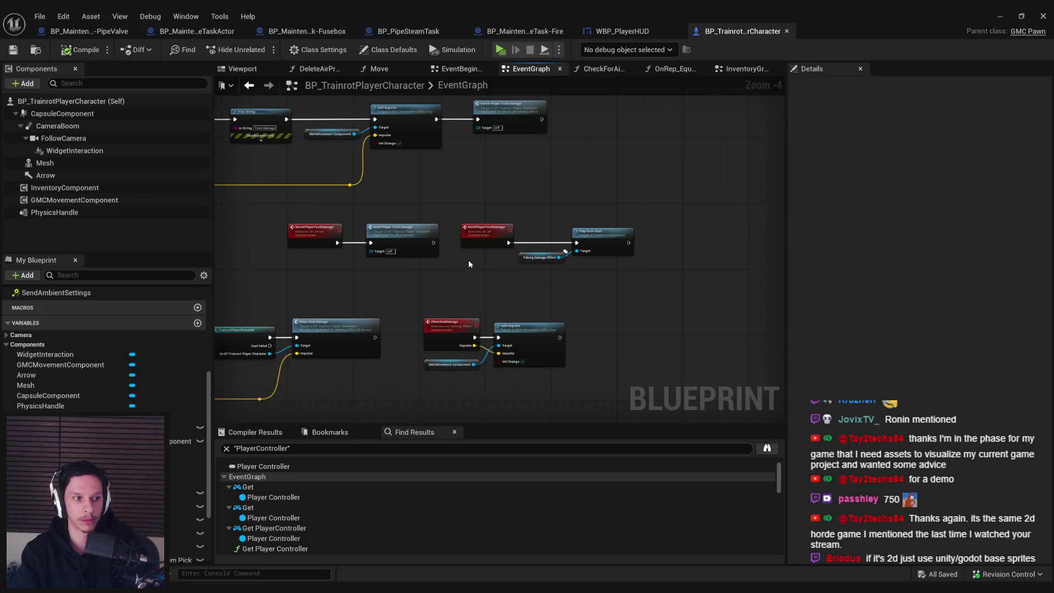
{"action": "left_click_drag", "start_coordinate": [469, 264], "coordinate": [623, 279]}
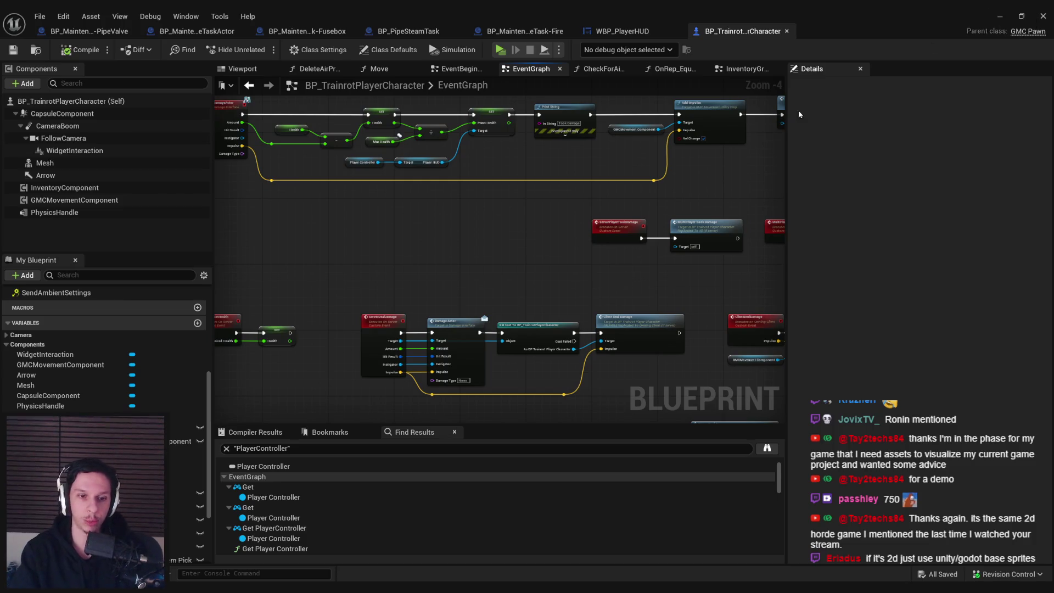
Open the Steam Leak Maintenance Task card and tick off its checklist items.
{"action": "mouse_move", "coordinate": [154, 584]}
{"action": "left_click", "coordinate": [193, 541]}
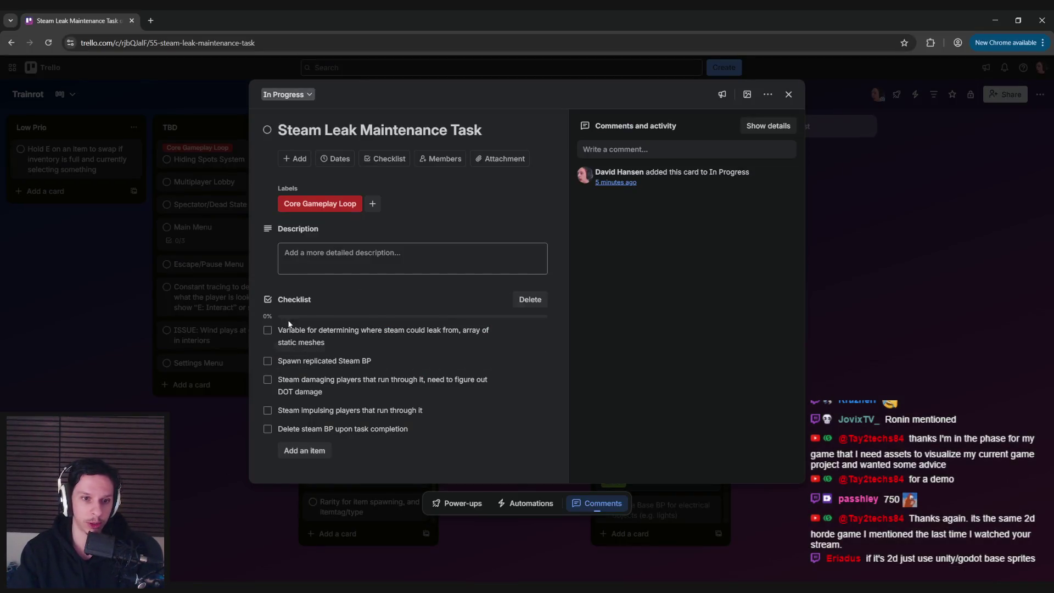
{"action": "left_click", "coordinate": [268, 331]}
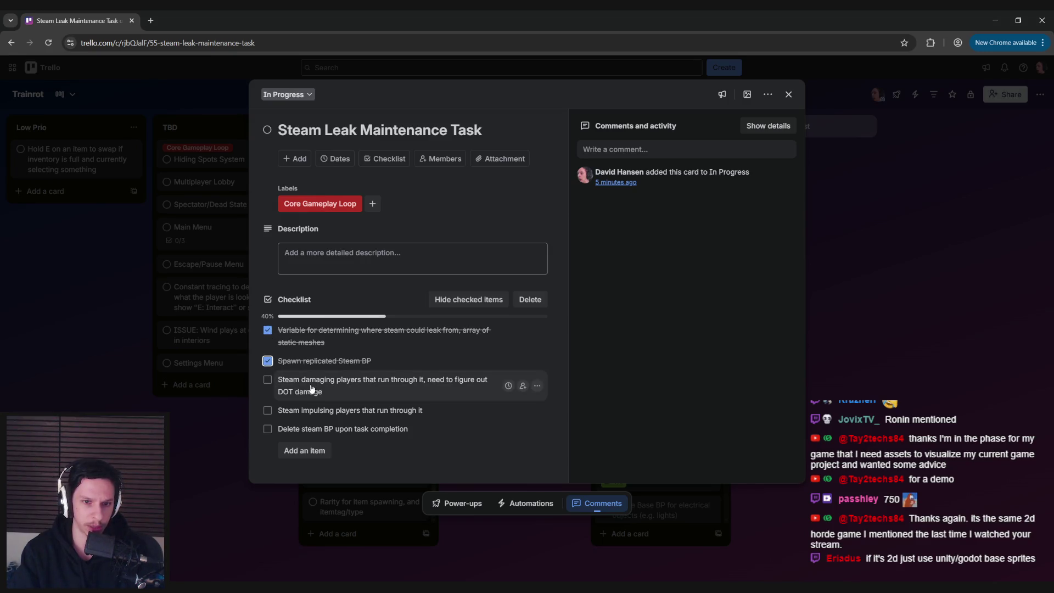
{"action": "left_click", "coordinate": [268, 381]}
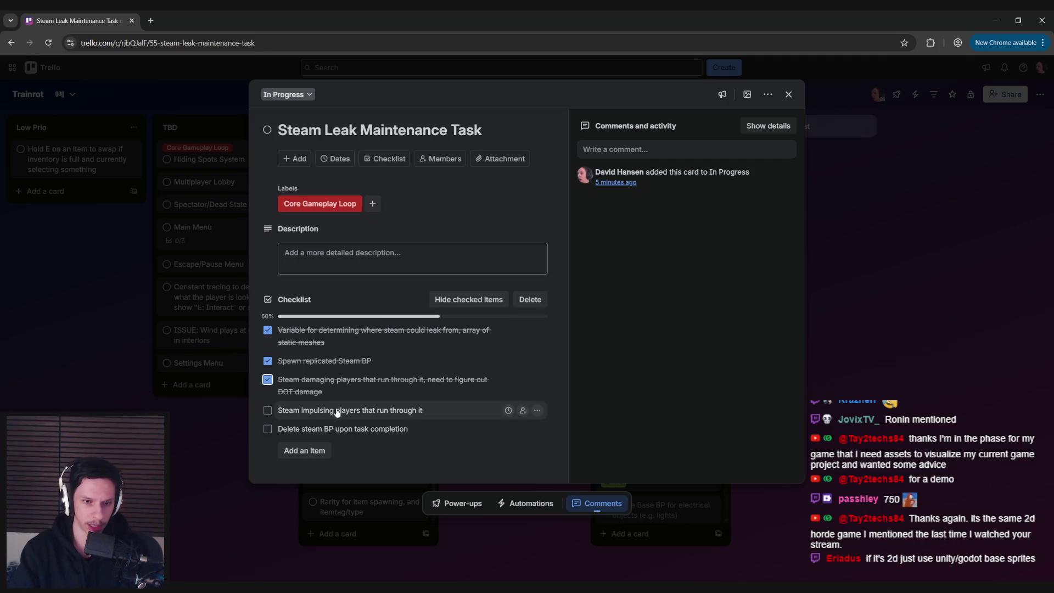
{"action": "left_click", "coordinate": [267, 411]}
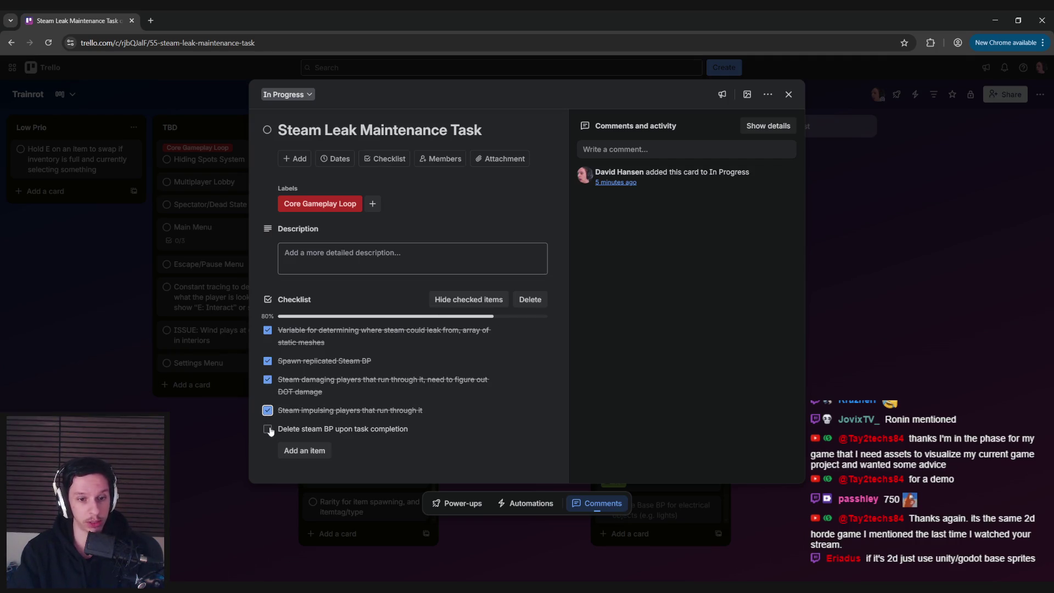
{"action": "left_click", "coordinate": [268, 429]}
Close the card, mark it complete, and return to Unreal Engine.
{"action": "key", "text": "Escape"}
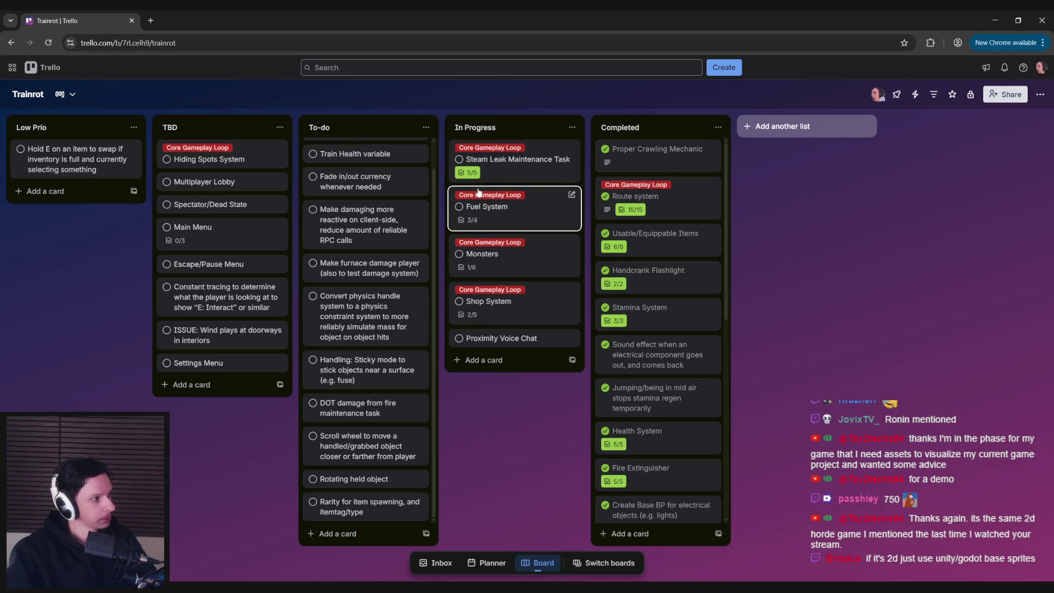
{"action": "left_click", "coordinate": [459, 159]}
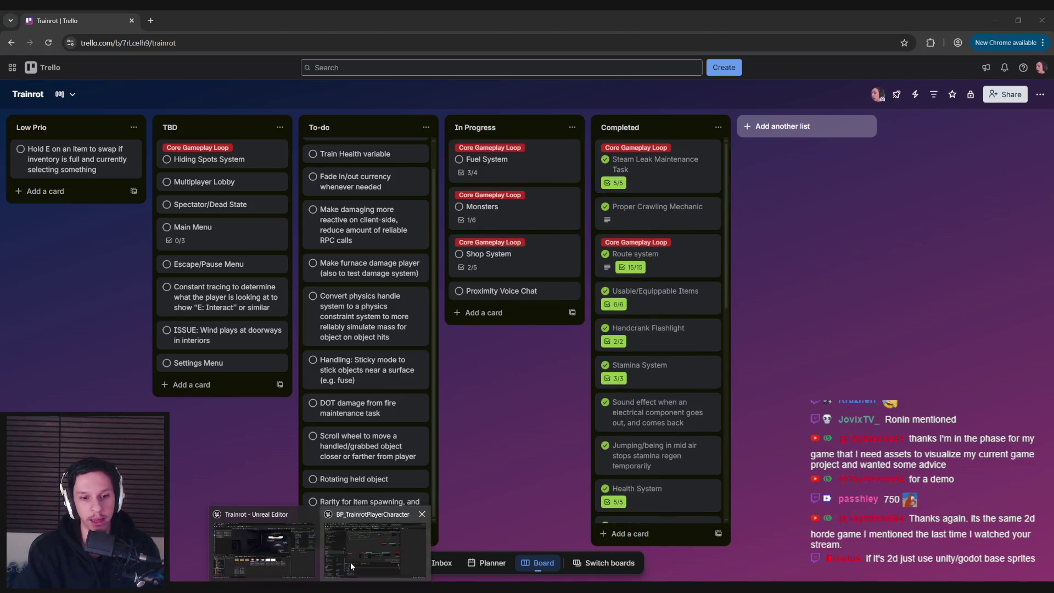
{"action": "left_click", "coordinate": [350, 562]}
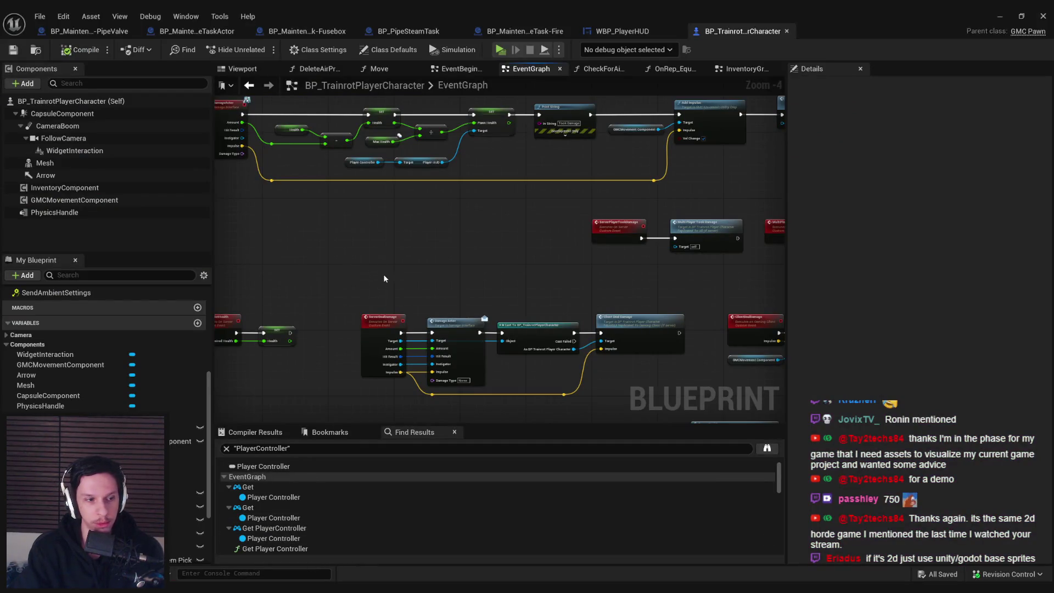
Enable Valid Task in the Fusebox class defaults, then compile and save.
{"action": "left_click", "coordinate": [330, 31]}
{"action": "left_click", "coordinate": [920, 172]}
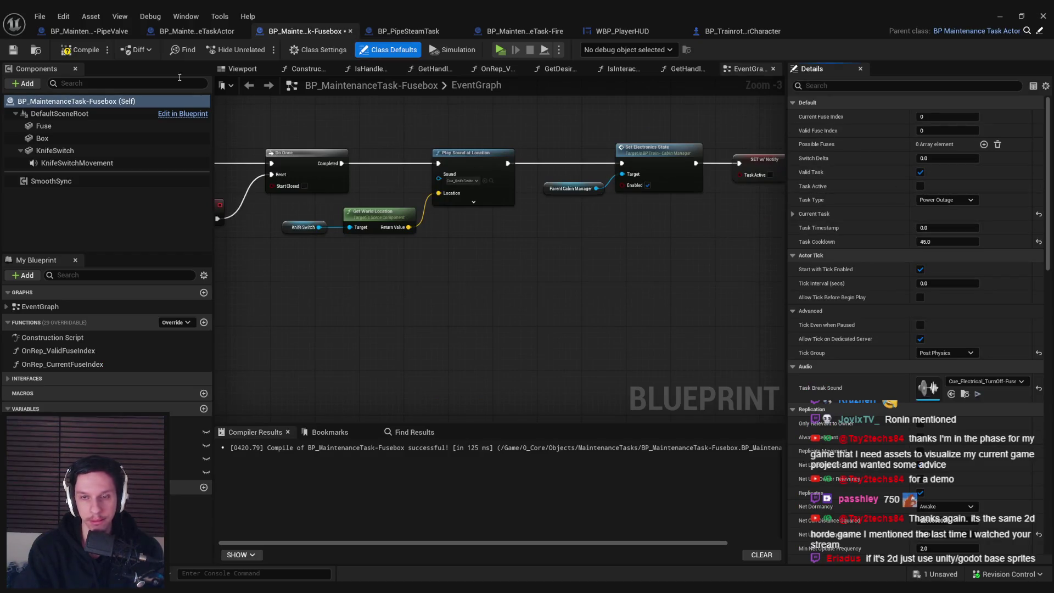
{"action": "left_click", "coordinate": [13, 50]}
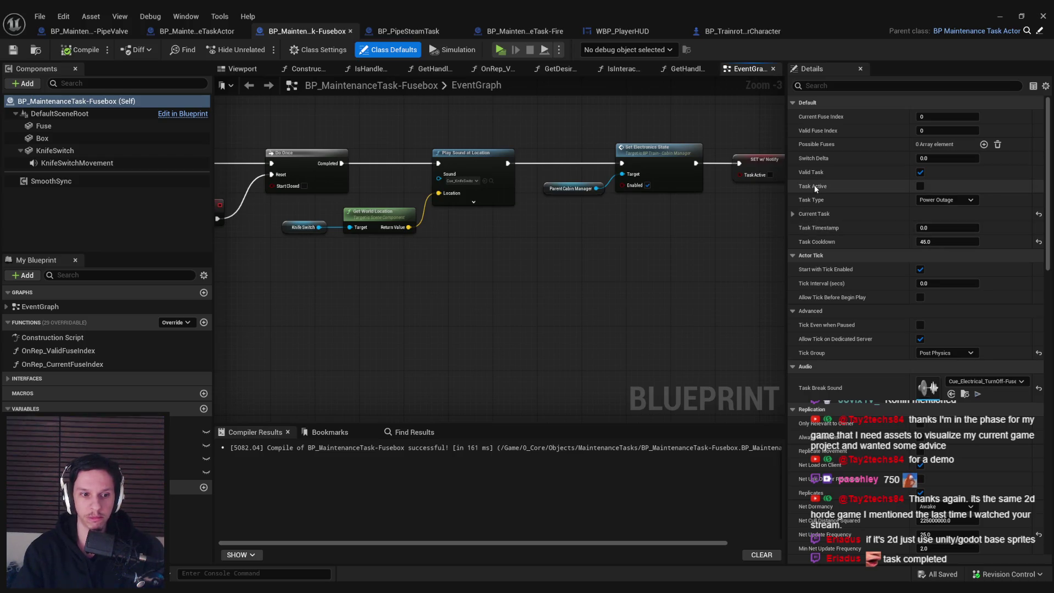
Inspect CurrentFuseIndex, then BP_MaintenanceTaskActor's TaskActive variable settings.
{"action": "left_click", "coordinate": [187, 432]}
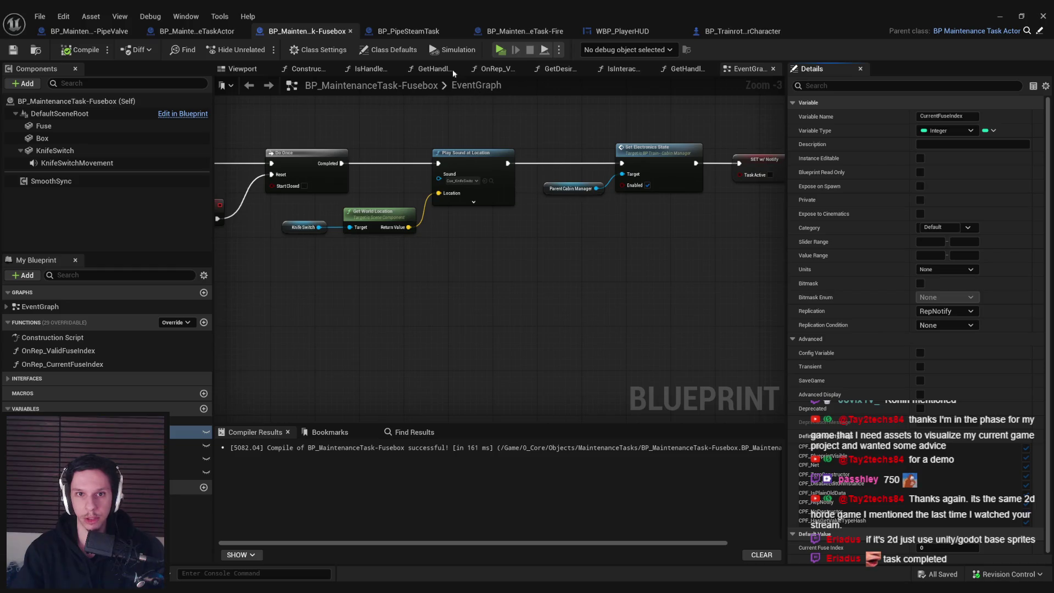
{"action": "left_click", "coordinate": [389, 49]}
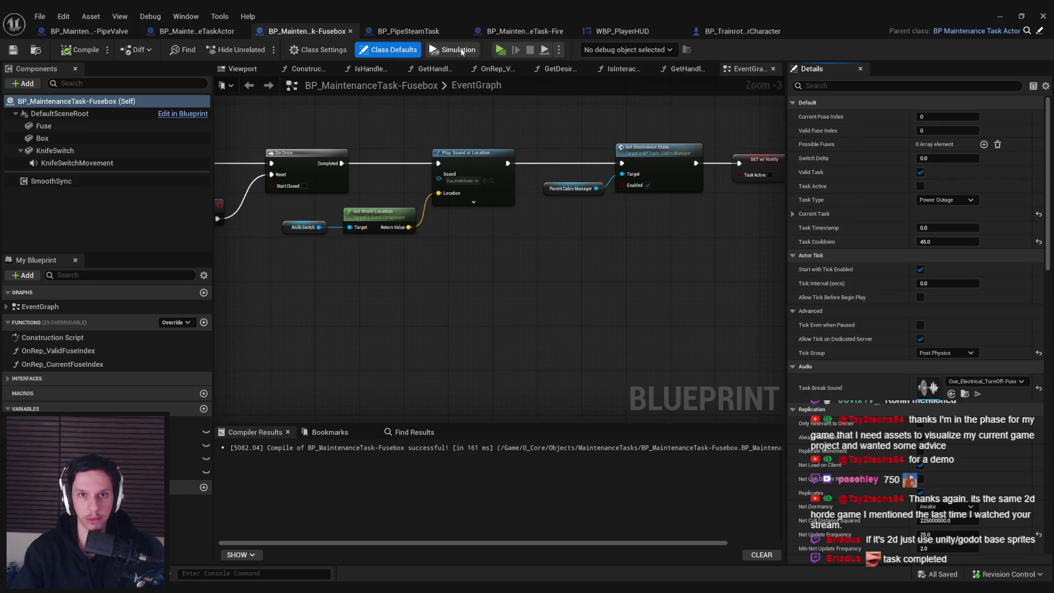
{"action": "left_click", "coordinate": [1039, 31]}
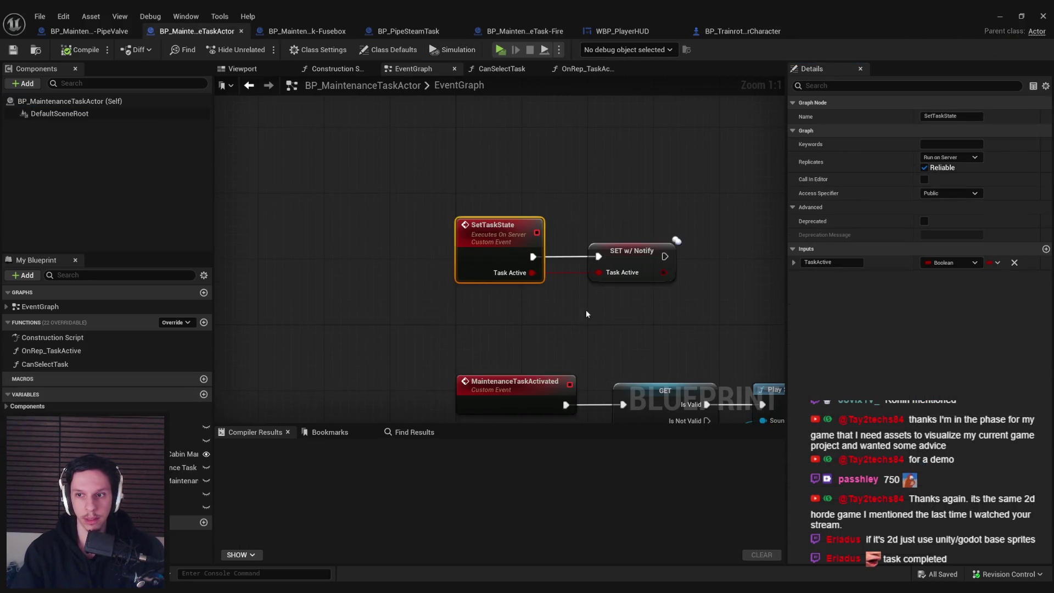
{"action": "left_click", "coordinate": [308, 31]}
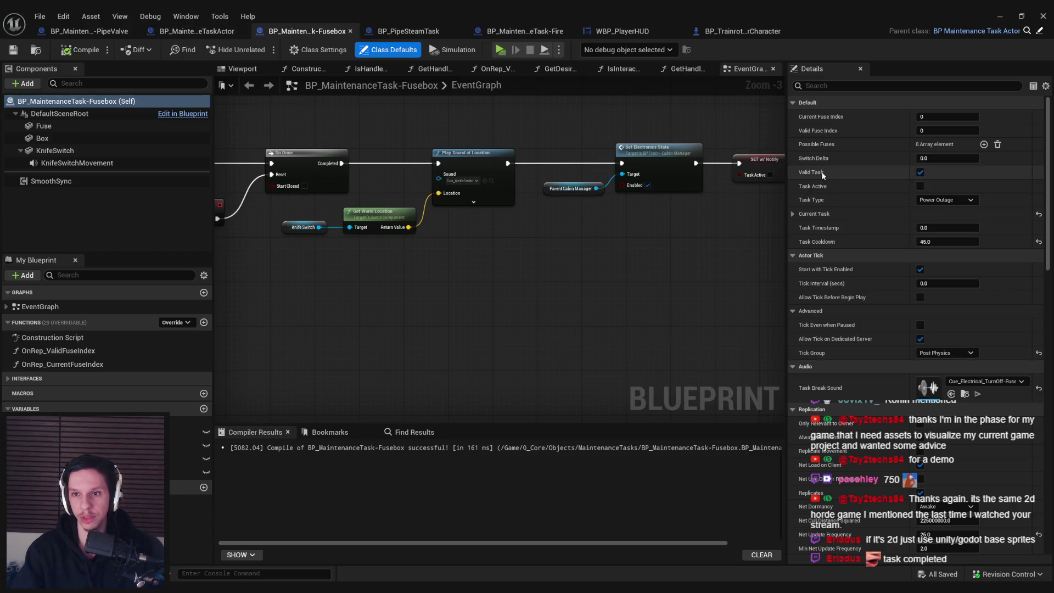
{"action": "left_click", "coordinate": [196, 31]}
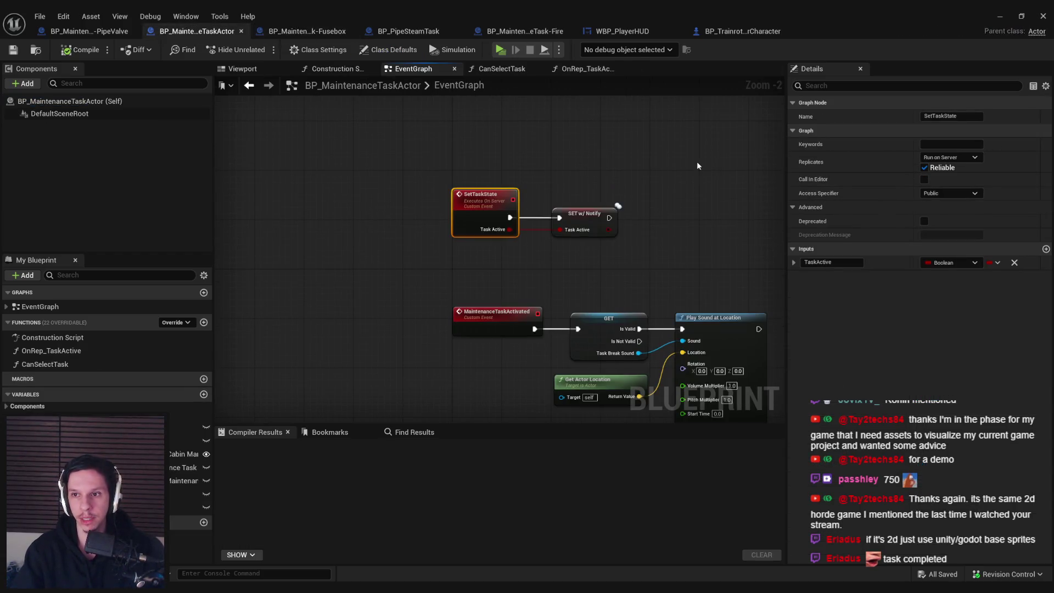
{"action": "left_click", "coordinate": [187, 440]}
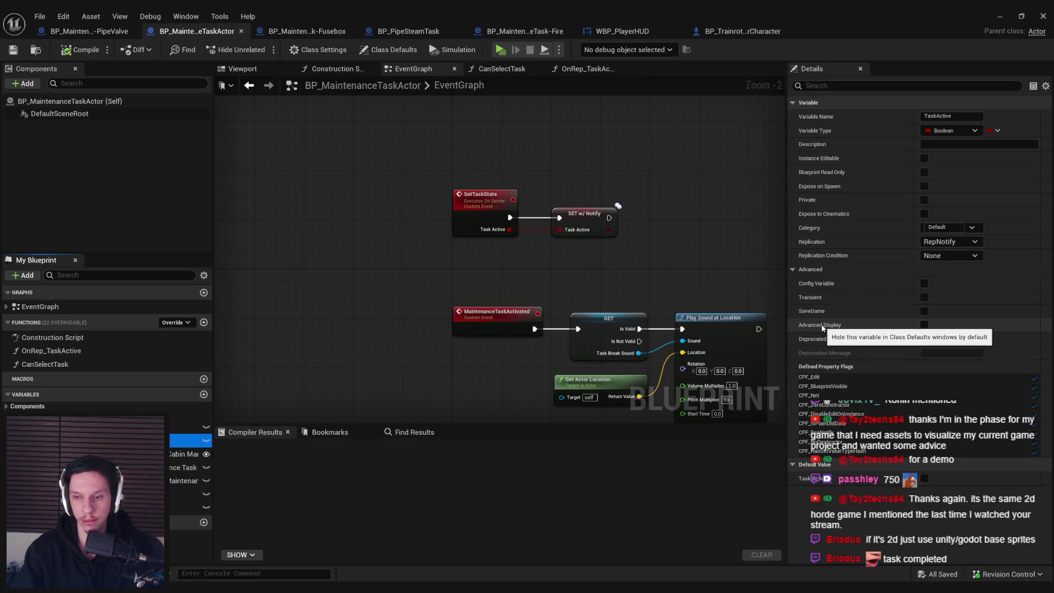
Mark TaskActive as Advanced Display, compile and save, dismissing the check-out prompt.
{"action": "left_click", "coordinate": [925, 325]}
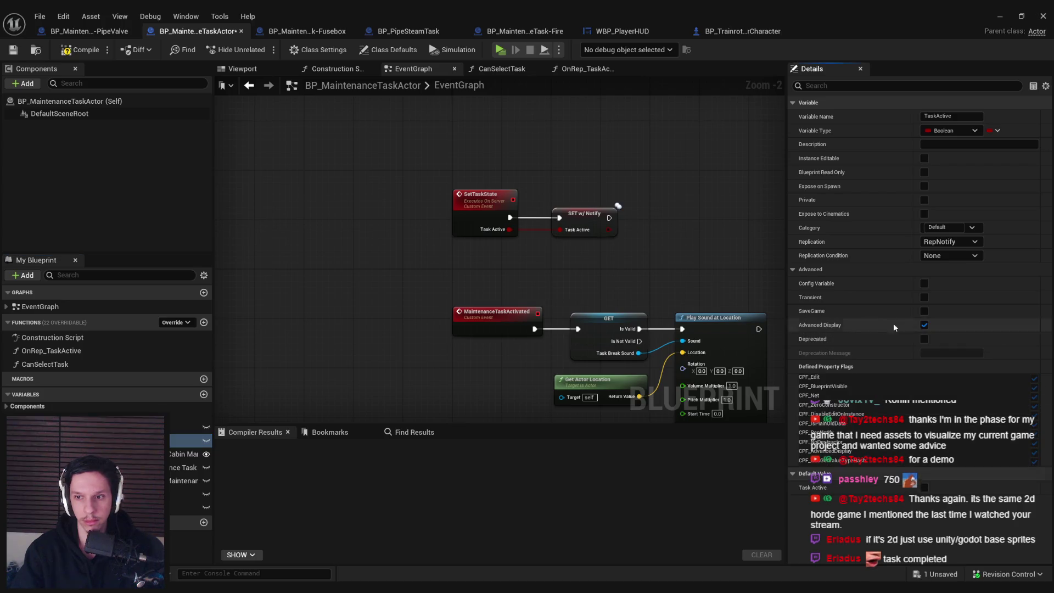
{"action": "left_click", "coordinate": [80, 50]}
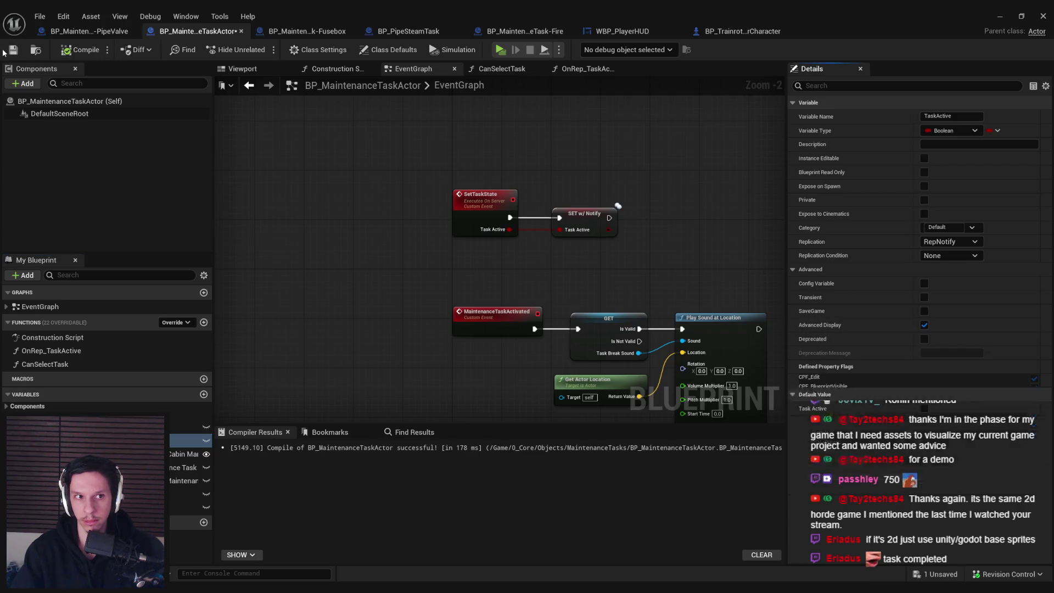
{"action": "left_click", "coordinate": [14, 50]}
{"action": "left_click", "coordinate": [522, 417]}
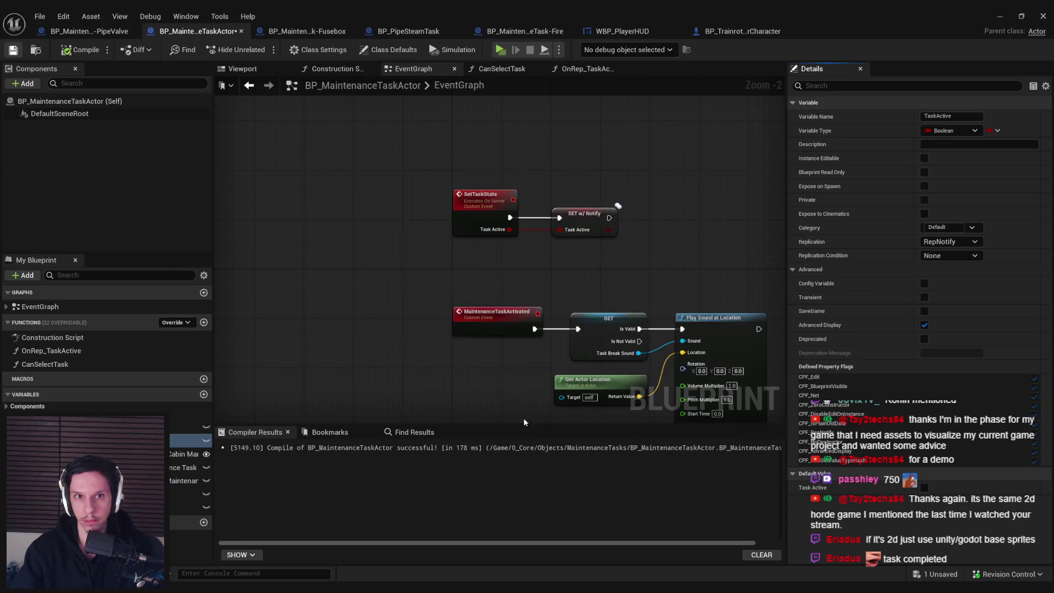
Mark TaskTimestamp as Advanced Display, then compile and save the task actor blueprint.
{"action": "left_click", "coordinate": [304, 33]}
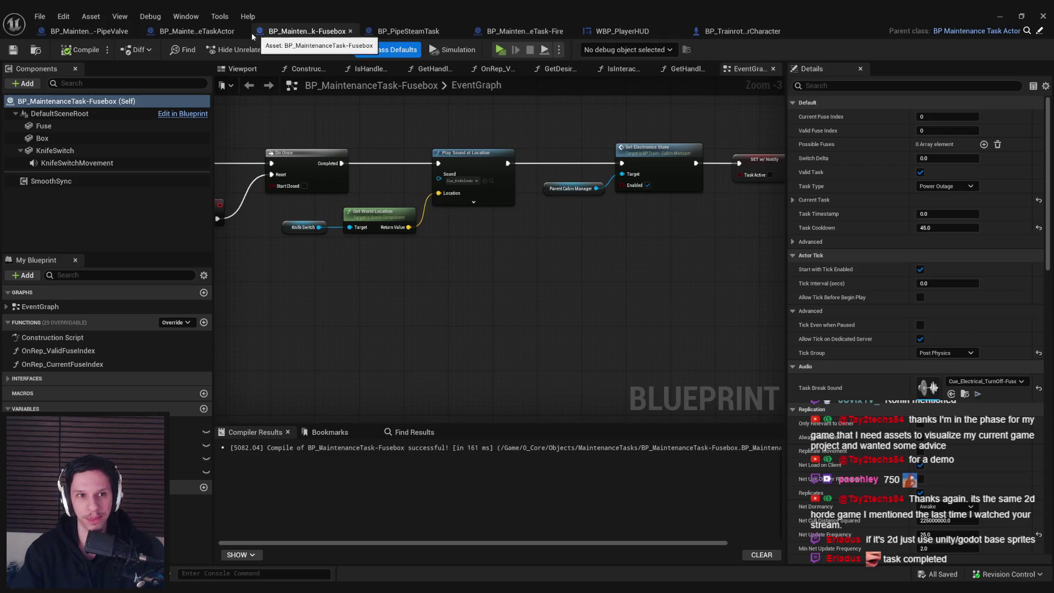
{"action": "left_click", "coordinate": [203, 30]}
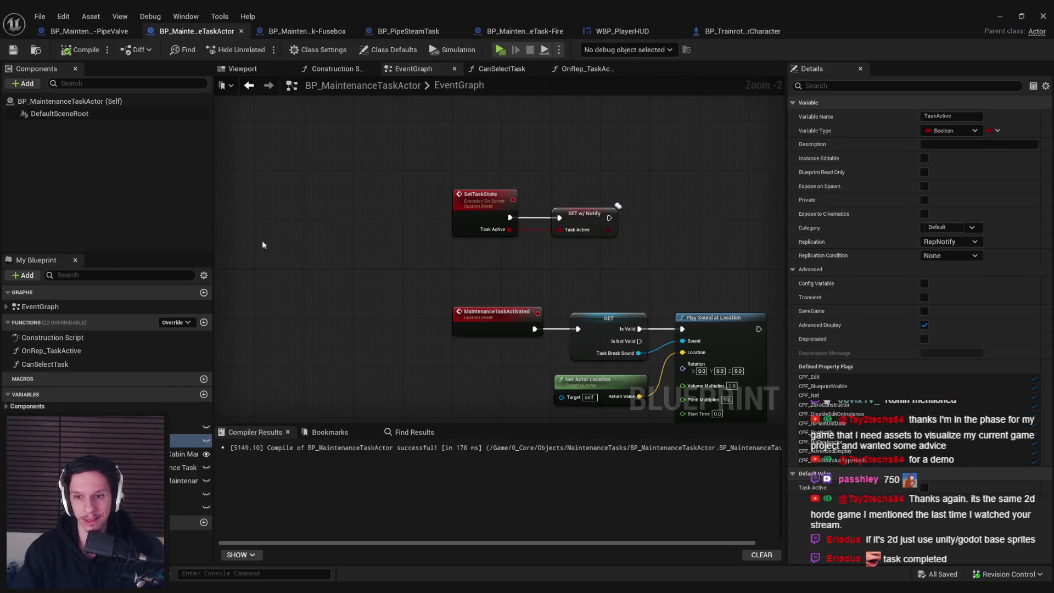
{"action": "left_click", "coordinate": [190, 494]}
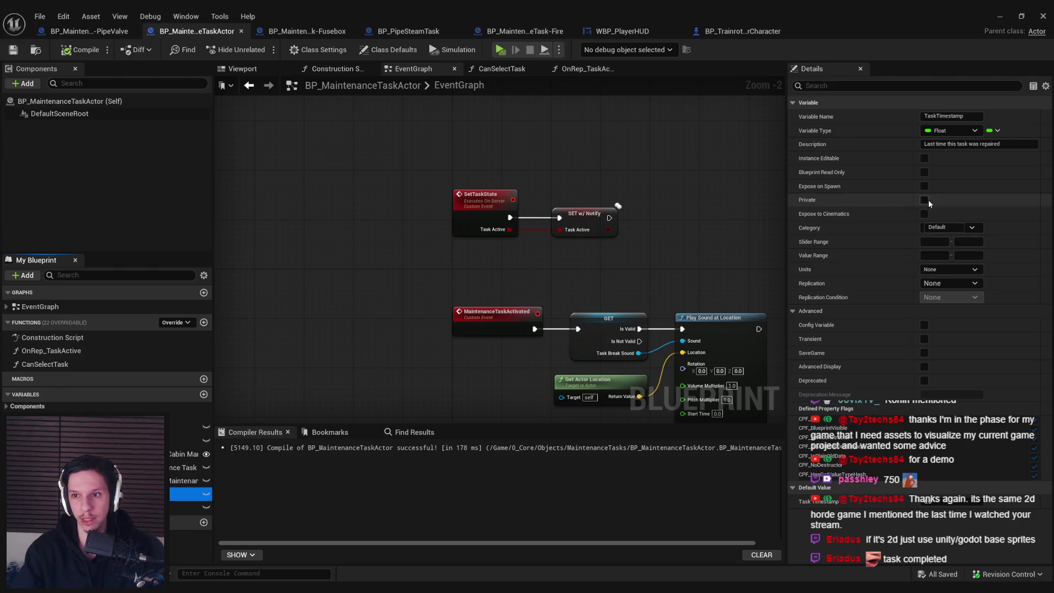
{"action": "left_click", "coordinate": [924, 367]}
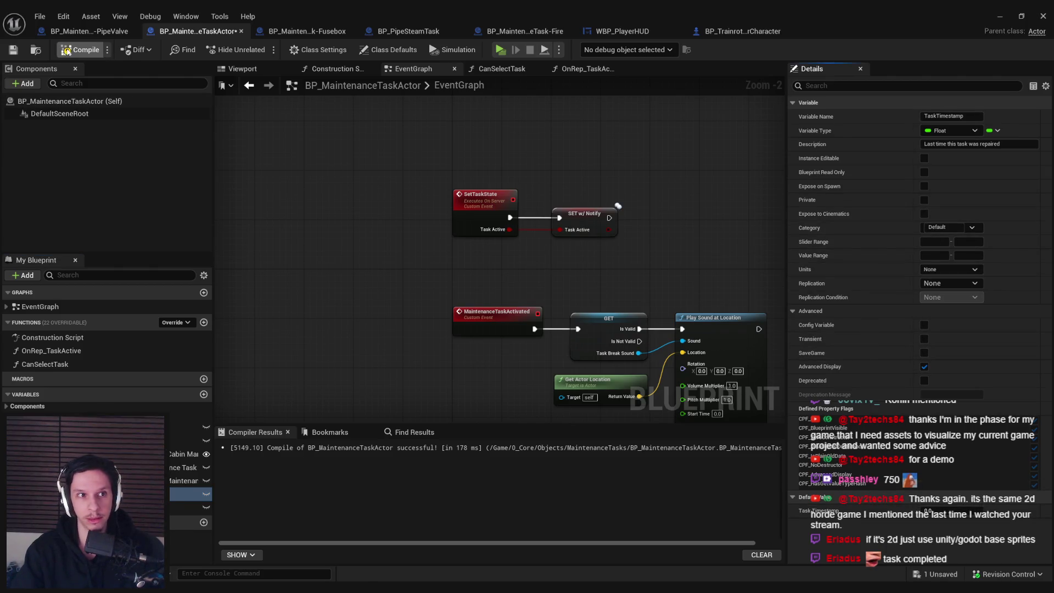
{"action": "left_click", "coordinate": [79, 49]}
{"action": "left_click", "coordinate": [14, 49]}
Toggle the Fusebox class defaults' Advanced section to check the hidden variables.
{"action": "left_click", "coordinate": [305, 33]}
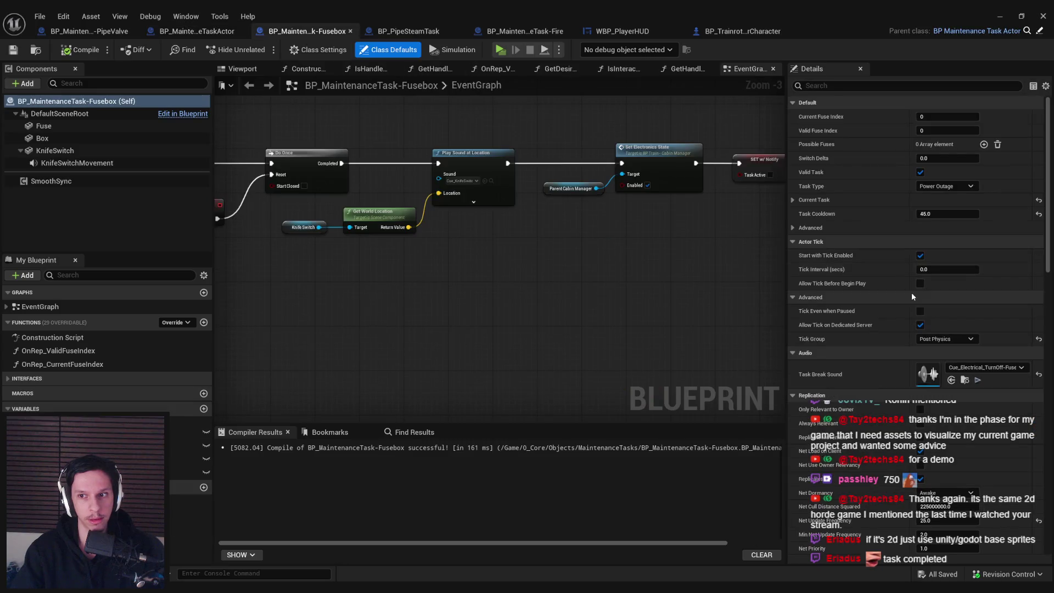
{"action": "left_click", "coordinate": [795, 229]}
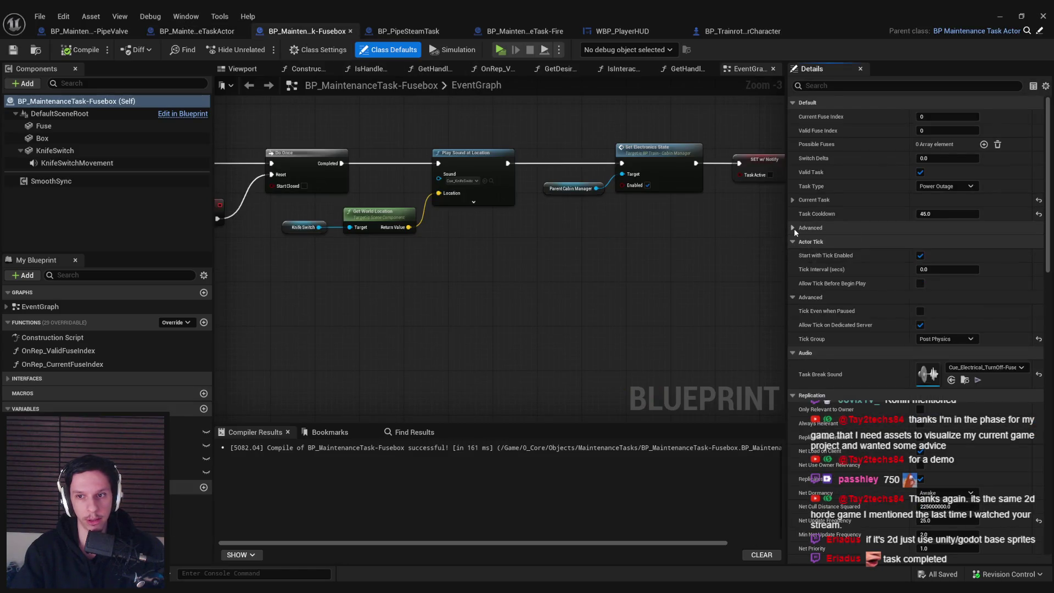
{"action": "left_click", "coordinate": [795, 228]}
{"action": "left_click", "coordinate": [795, 228]}
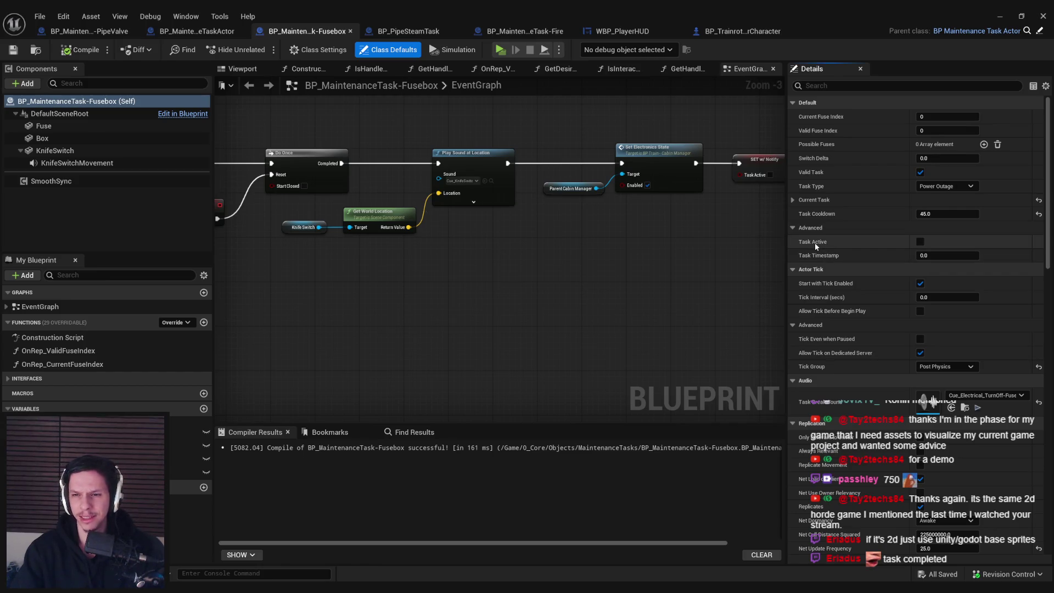
{"action": "left_click", "coordinate": [799, 229]}
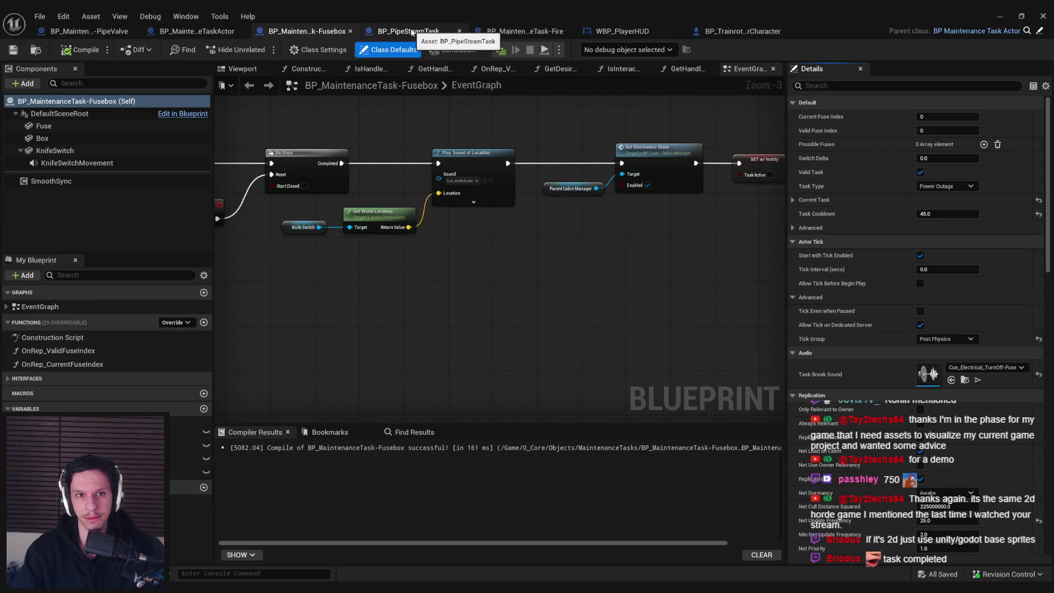
{"action": "left_click", "coordinate": [412, 32]}
Move from the fire task tab, through BP_MaintenanceTaskActor, to the BP_MaintenanceTask-Fusebox event graph.
{"action": "left_click", "coordinate": [538, 30]}
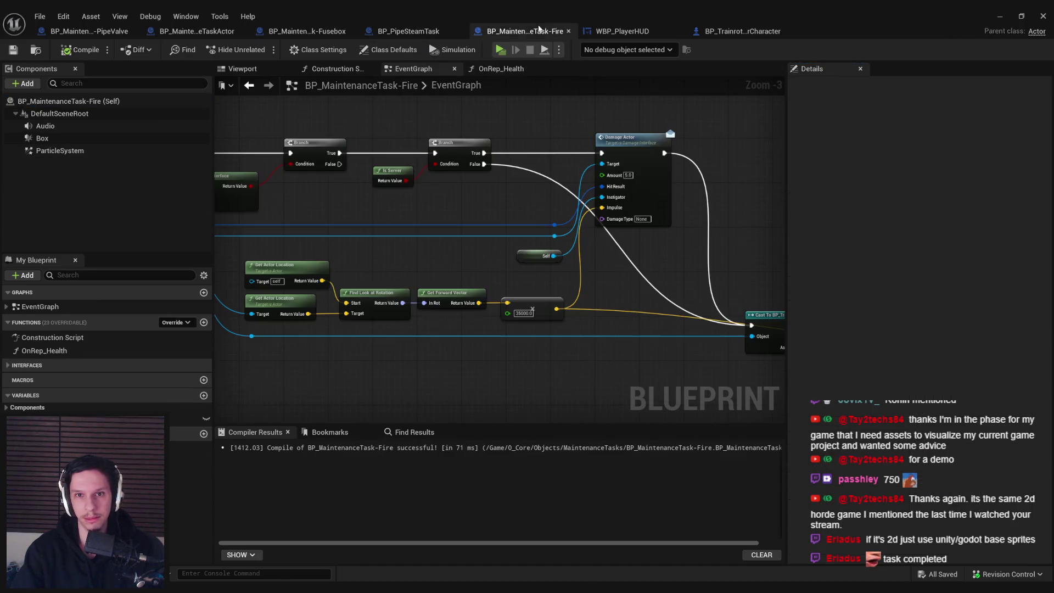
{"action": "left_click", "coordinate": [196, 31]}
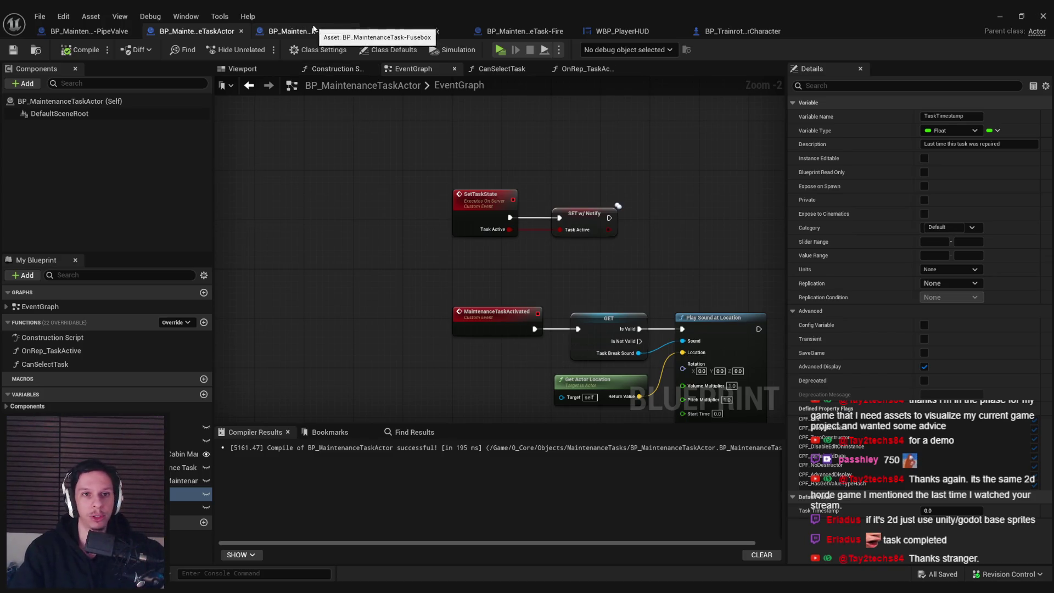
{"action": "left_click", "coordinate": [295, 31]}
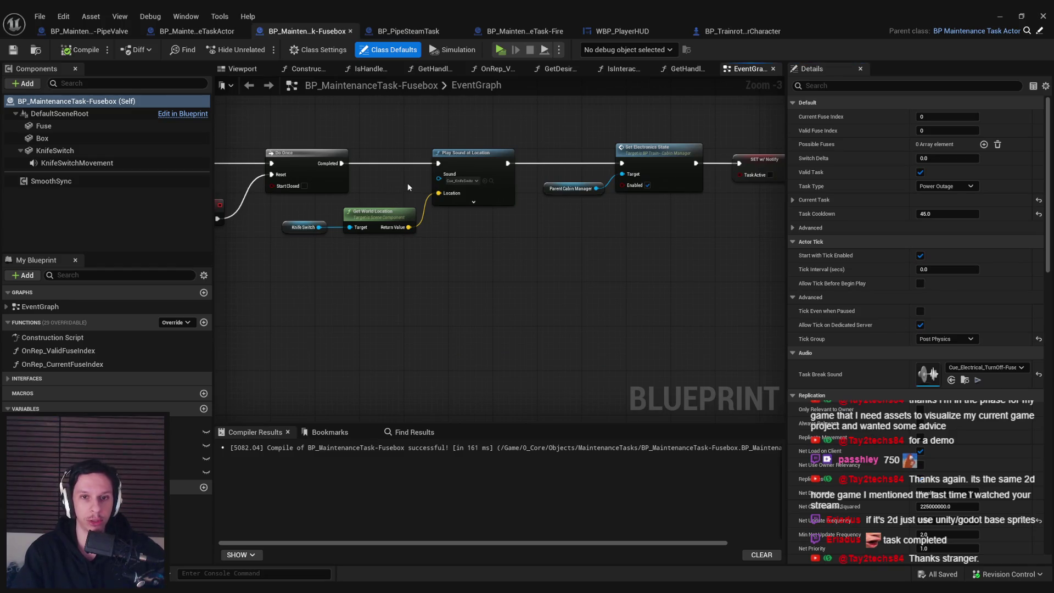
Select the Task Active and Box nodes feeding Set Custom Primitive Data Float and raise them.
{"action": "mouse_move", "coordinate": [407, 183]}
{"action": "left_mouse_down"}
{"action": "mouse_move", "coordinate": [600, 241]}
{"action": "mouse_move", "coordinate": [553, 244]}
{"action": "left_mouse_up"}
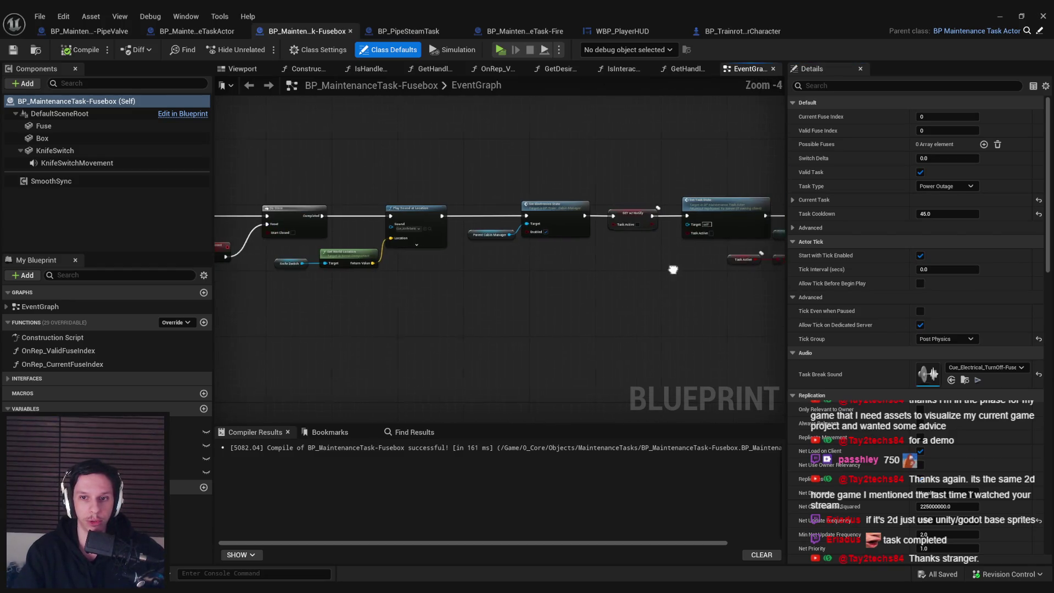
{"action": "scroll", "coordinate": [553, 245], "scroll_direction": "up", "scroll_amount": 2}
{"action": "left_click_drag", "start_coordinate": [682, 293], "coordinate": [467, 239]}
{"action": "left_click", "coordinate": [668, 270], "text": "shift"}
{"action": "mouse_move", "coordinate": [669, 270]}
{"action": "left_mouse_down"}
{"action": "mouse_move", "coordinate": [544, 189]}
{"action": "mouse_move", "coordinate": [643, 190]}
{"action": "left_mouse_up"}
{"action": "left_click", "coordinate": [510, 261]}
{"action": "left_click_drag", "start_coordinate": [509, 261], "coordinate": [510, 254]}
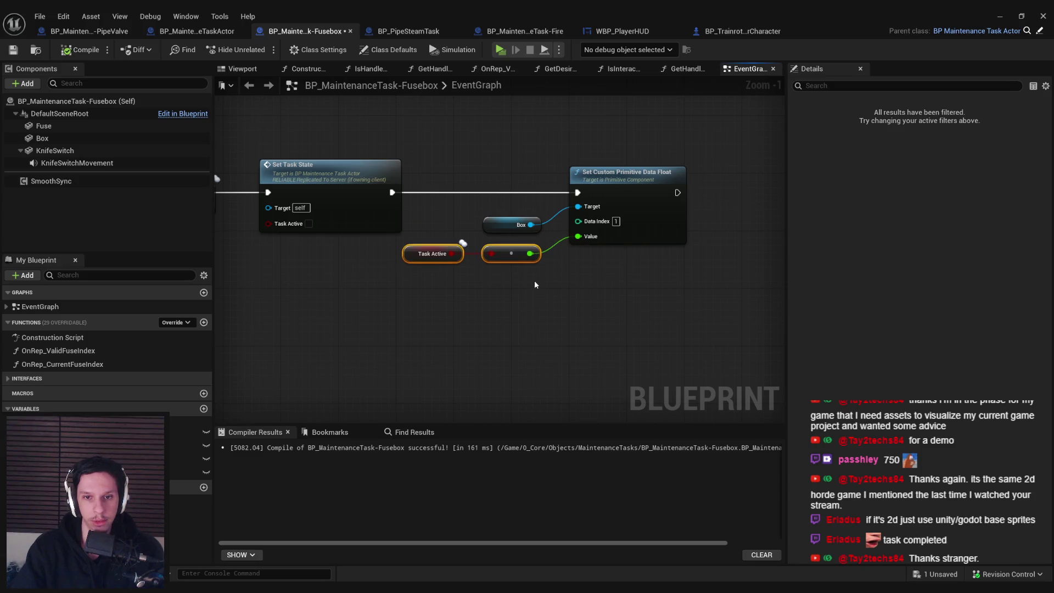
{"action": "mouse_move", "coordinate": [667, 296]}
{"action": "left_mouse_down"}
{"action": "mouse_move", "coordinate": [588, 244]}
{"action": "mouse_move", "coordinate": [440, 220]}
{"action": "left_mouse_up"}
Shift the node group right, align the input nodes with their pins, and save.
{"action": "left_click_drag", "start_coordinate": [625, 189], "coordinate": [676, 188]}
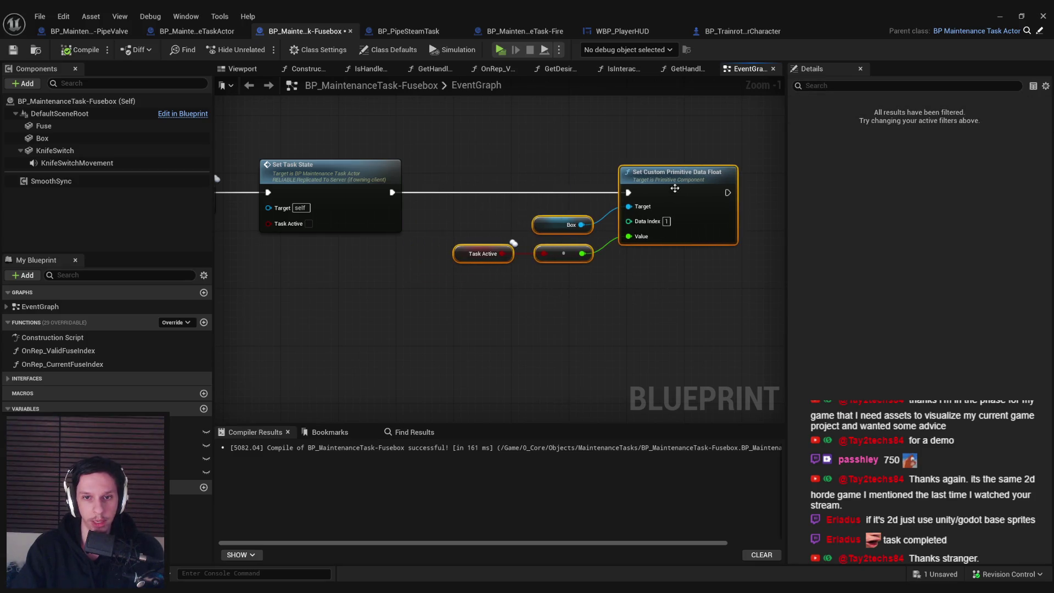
{"action": "left_click", "coordinate": [583, 305]}
{"action": "left_click_drag", "start_coordinate": [584, 306], "coordinate": [466, 219]}
{"action": "left_click_drag", "start_coordinate": [572, 256], "coordinate": [577, 249]}
{"action": "left_click", "coordinate": [460, 263]}
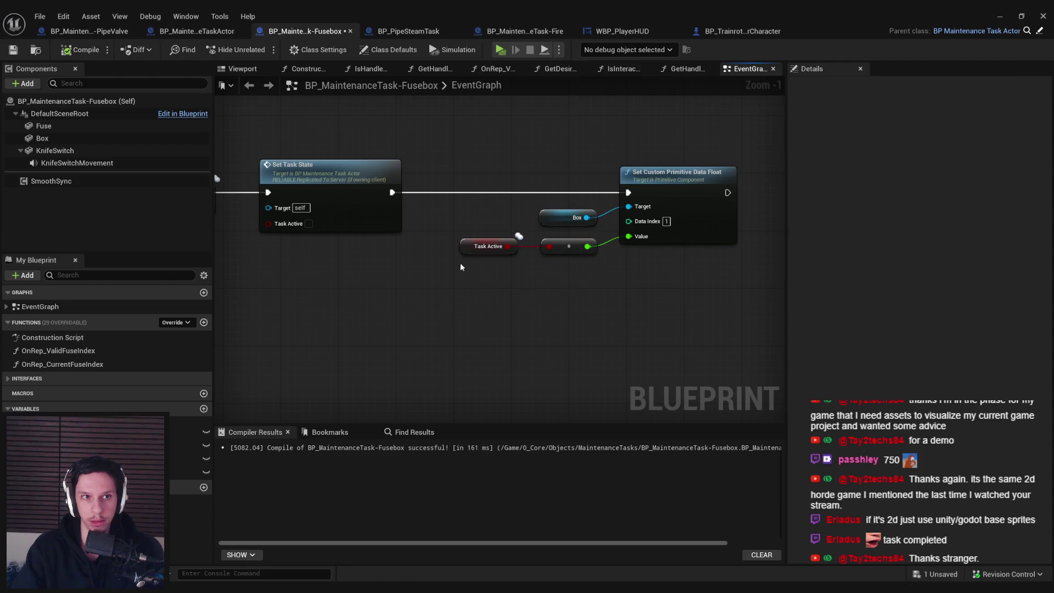
{"action": "scroll", "coordinate": [460, 262], "scroll_direction": "down", "scroll_amount": 2}
{"action": "key", "text": "ctrl+s"}
Move the custom primitive data node group into place and save the Fusebox blueprint again.
{"action": "left_click_drag", "start_coordinate": [487, 265], "coordinate": [321, 277]}
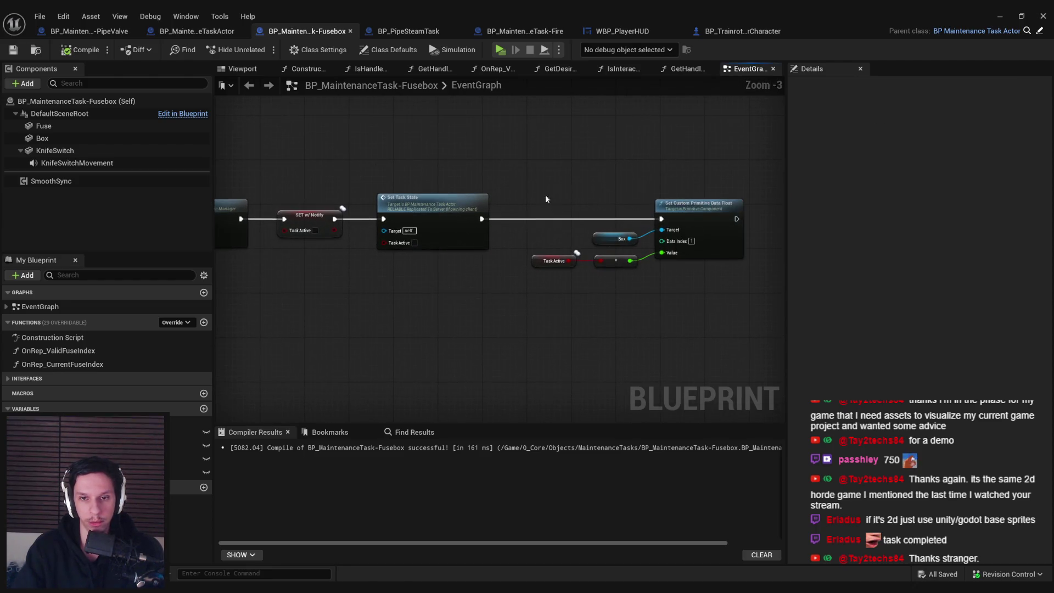
{"action": "left_click_drag", "start_coordinate": [730, 236], "coordinate": [677, 235]}
{"action": "left_click", "coordinate": [401, 291]}
{"action": "key", "text": "ctrl+s"}
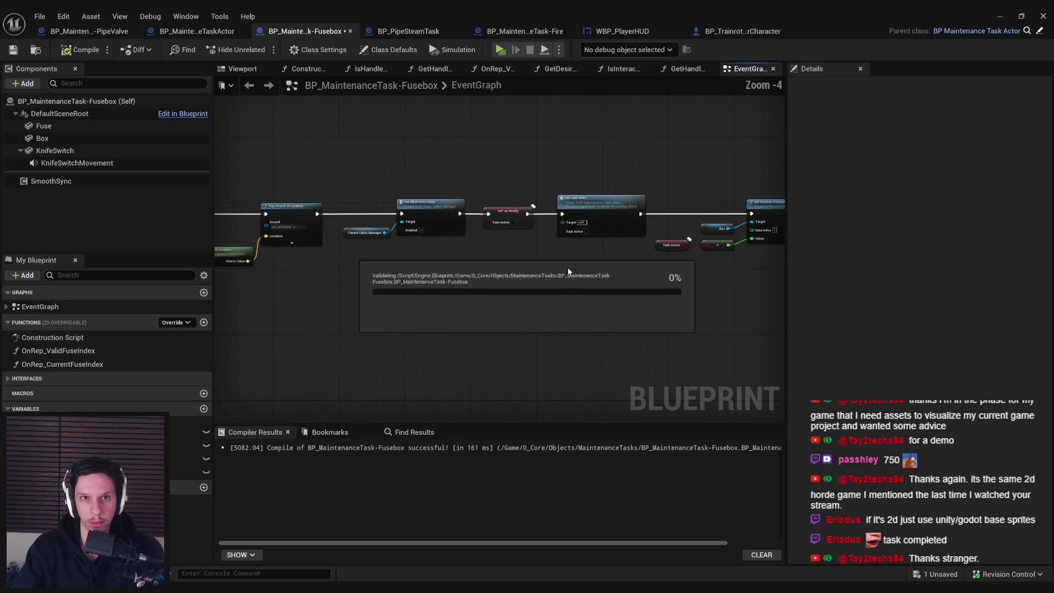
Check the pipe steam and base task tabs, then close the blueprint editor and return to Trello.
{"action": "left_click", "coordinate": [412, 31]}
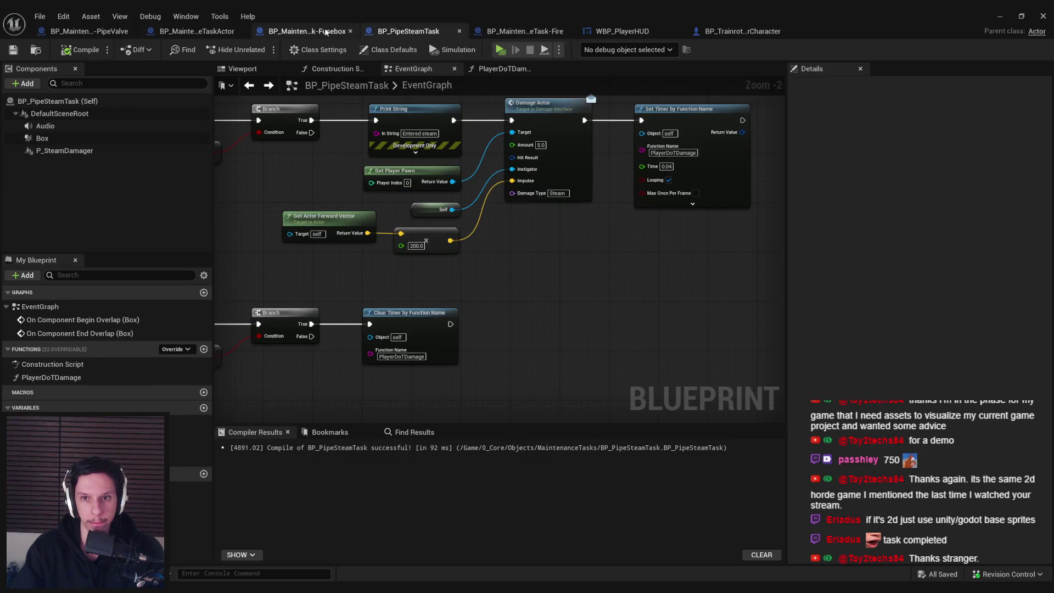
{"action": "left_click", "coordinate": [307, 31]}
{"action": "left_click", "coordinate": [166, 32]}
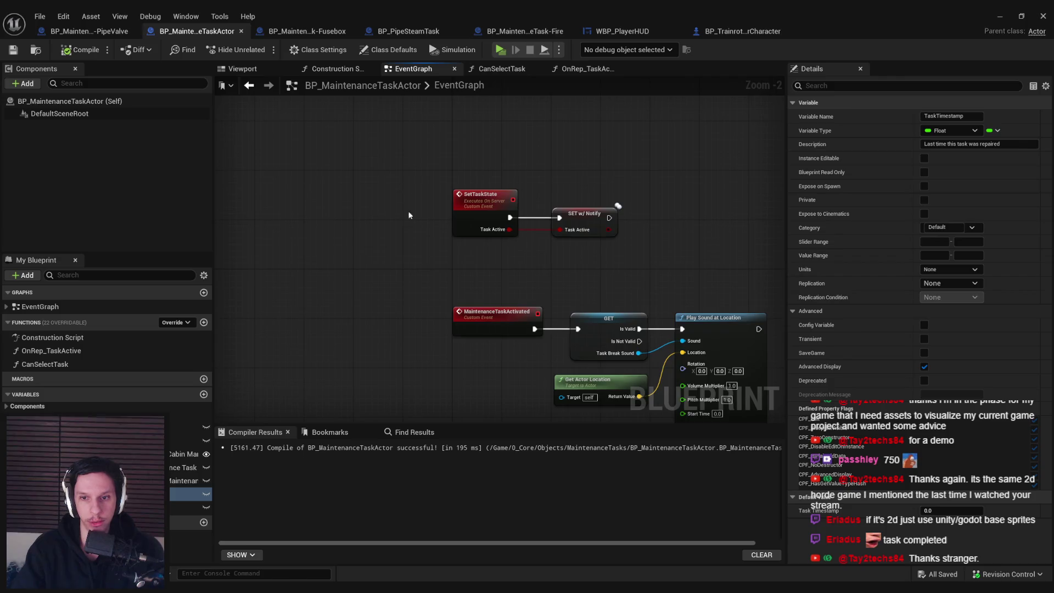
{"action": "left_click", "coordinate": [311, 32]}
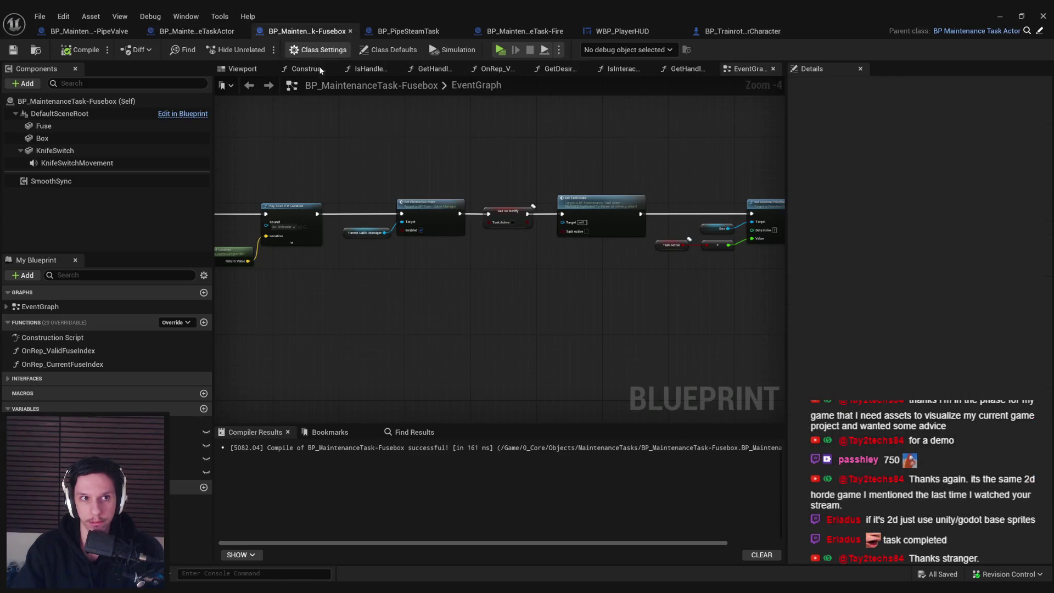
{"action": "left_click", "coordinate": [1043, 17]}
{"action": "key", "text": "alt+Tab"}
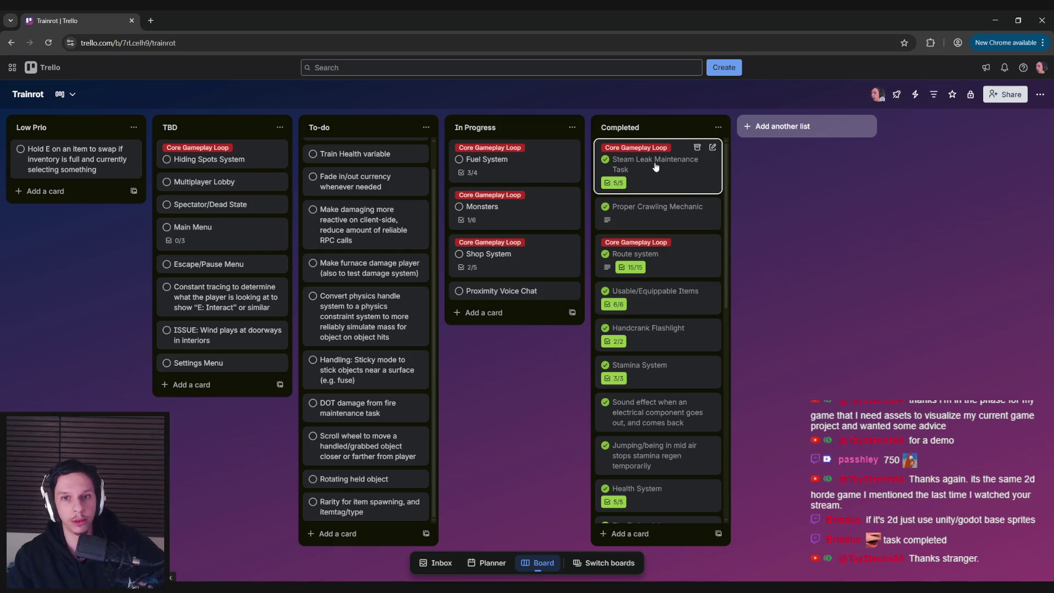
Review the Completed and To-do lists on the Trainrot board, then return to Unreal Engine.
{"action": "scroll", "coordinate": [645, 242], "scroll_direction": "down", "scroll_amount": 5}
{"action": "scroll", "coordinate": [642, 356], "scroll_direction": "up", "scroll_amount": 5}
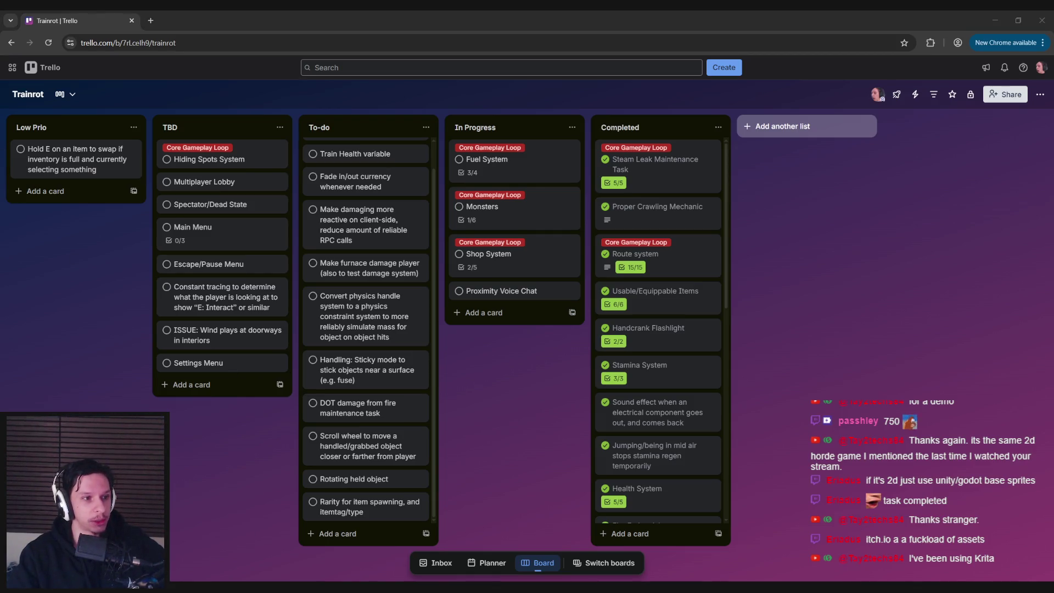
{"action": "left_click", "coordinate": [103, 389]}
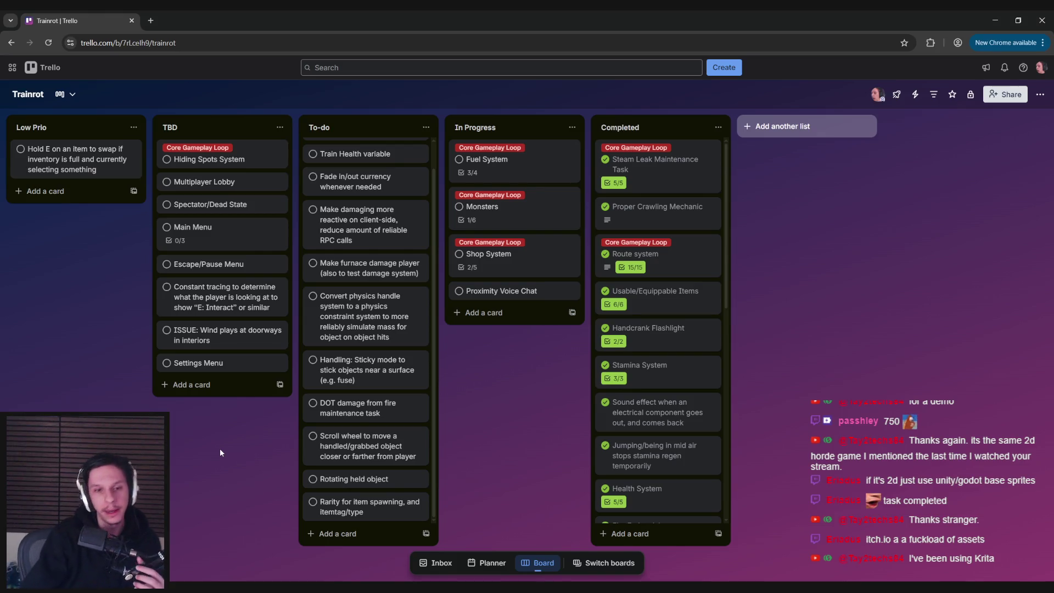
{"action": "scroll", "coordinate": [363, 401], "scroll_direction": "up", "scroll_amount": 1}
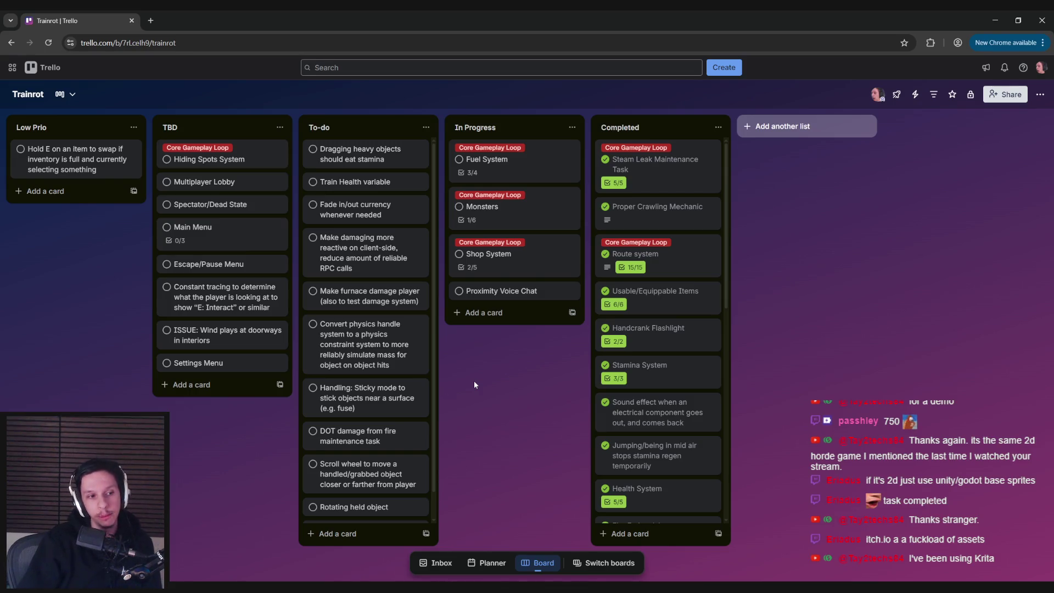
{"action": "left_click", "coordinate": [271, 584]}
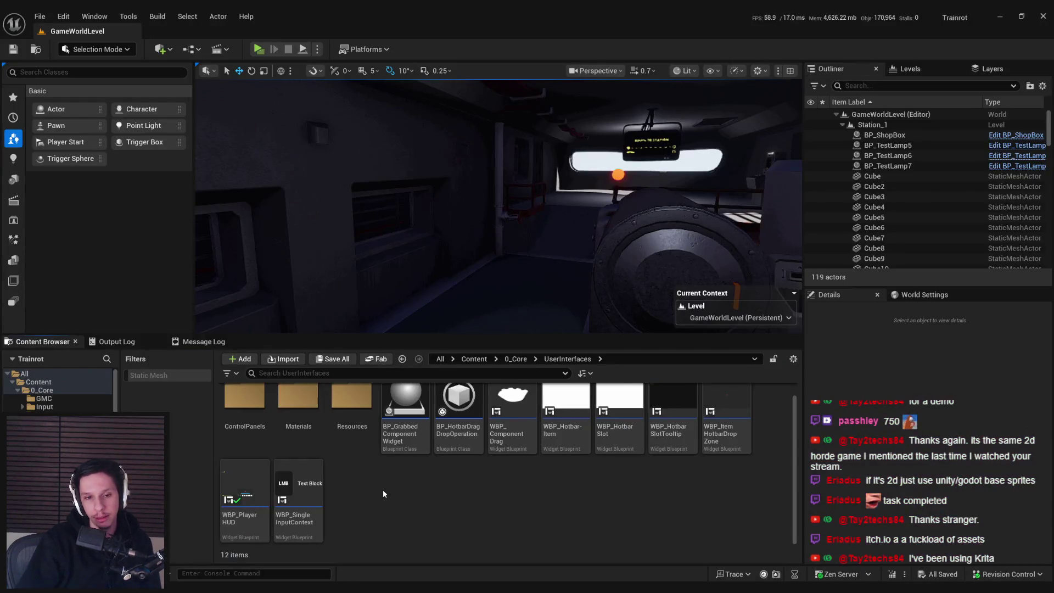
Open 0_Core/UserInterfaces in the Content Browser, then bring the Trello board back to the front.
{"action": "scroll", "coordinate": [383, 489], "scroll_direction": "up", "scroll_amount": 1}
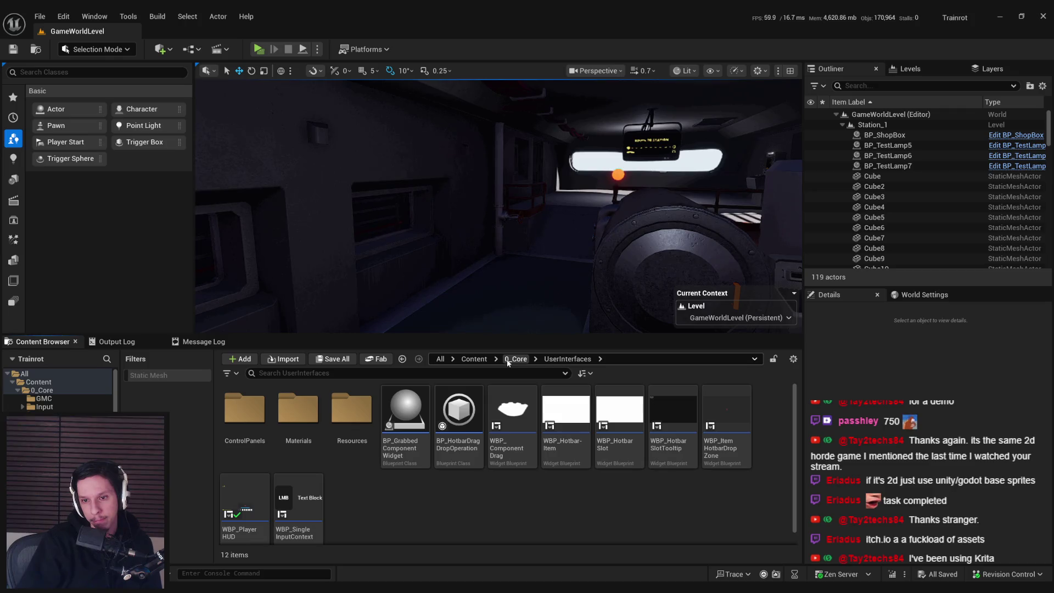
{"action": "left_click", "coordinate": [508, 362]}
{"action": "double_click", "coordinate": [460, 456]}
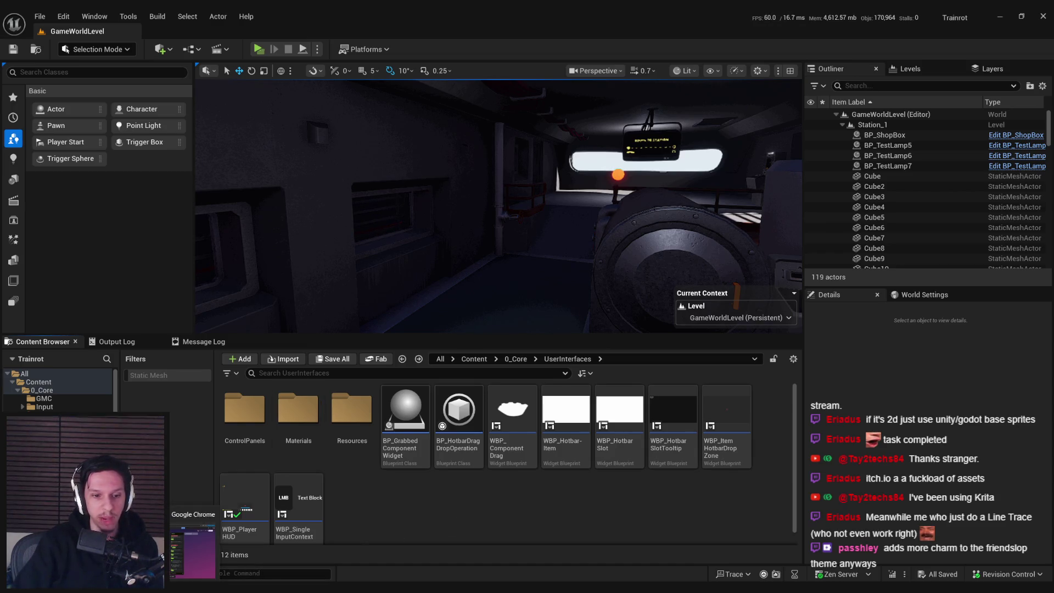
{"action": "left_click", "coordinate": [195, 543]}
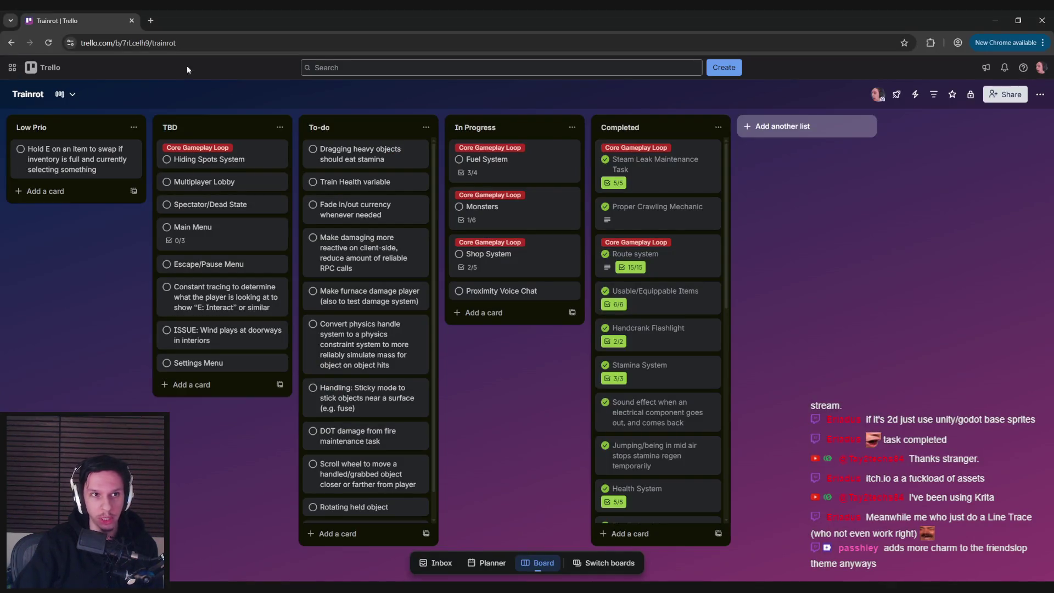